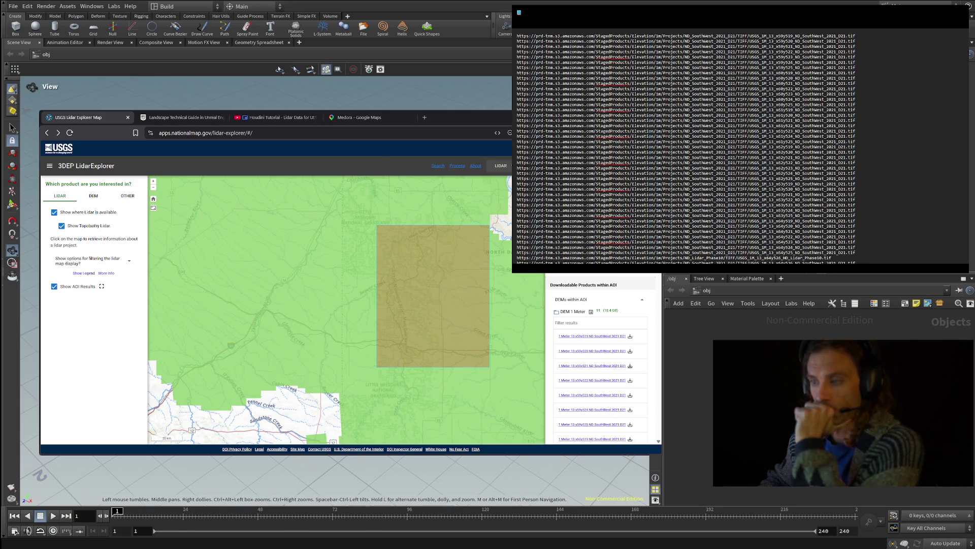
- Skim the Unreal landscape technical guide page, then return to the lidar map and download list
{"action": "left_click", "coordinate": [163, 116]}
{"action": "mouse_move", "coordinate": [198, 154]}
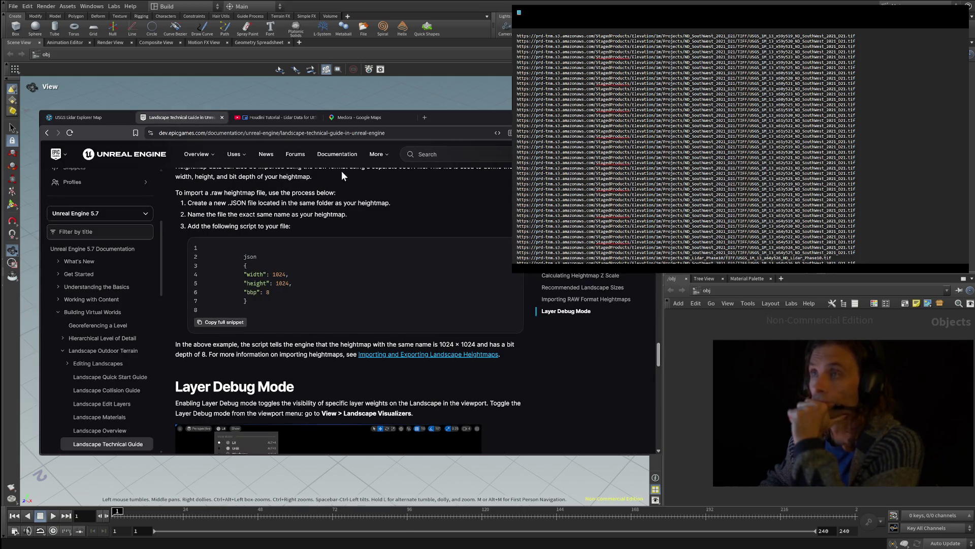
{"action": "scroll", "coordinate": [309, 328], "scroll_direction": "down", "scroll_amount": 4}
{"action": "scroll", "coordinate": [309, 332], "scroll_direction": "down", "scroll_amount": 3}
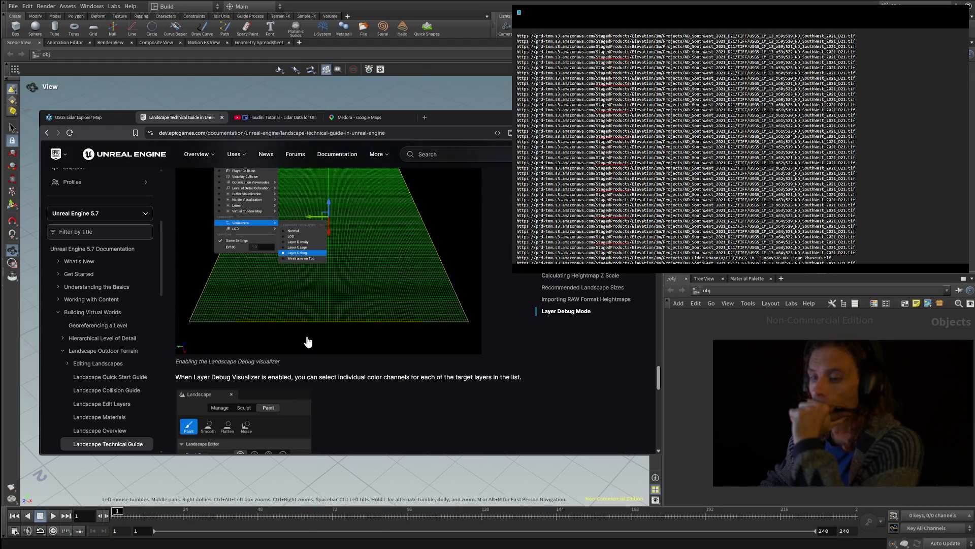
{"action": "scroll", "coordinate": [308, 341], "scroll_direction": "down", "scroll_amount": 5}
{"action": "scroll", "coordinate": [308, 340], "scroll_direction": "down", "scroll_amount": 10}
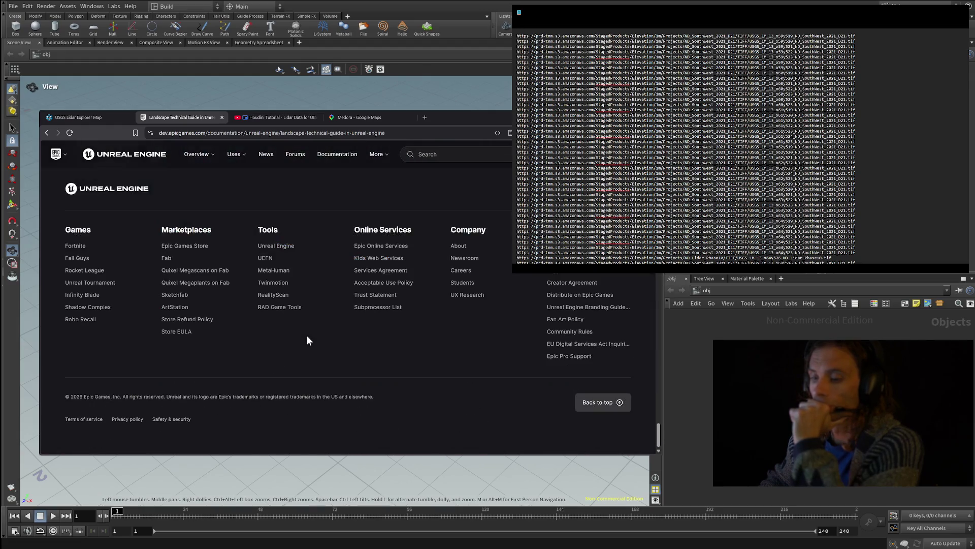
{"action": "scroll", "coordinate": [306, 335], "scroll_direction": "up", "scroll_amount": 12}
{"action": "scroll", "coordinate": [305, 333], "scroll_direction": "up", "scroll_amount": 8}
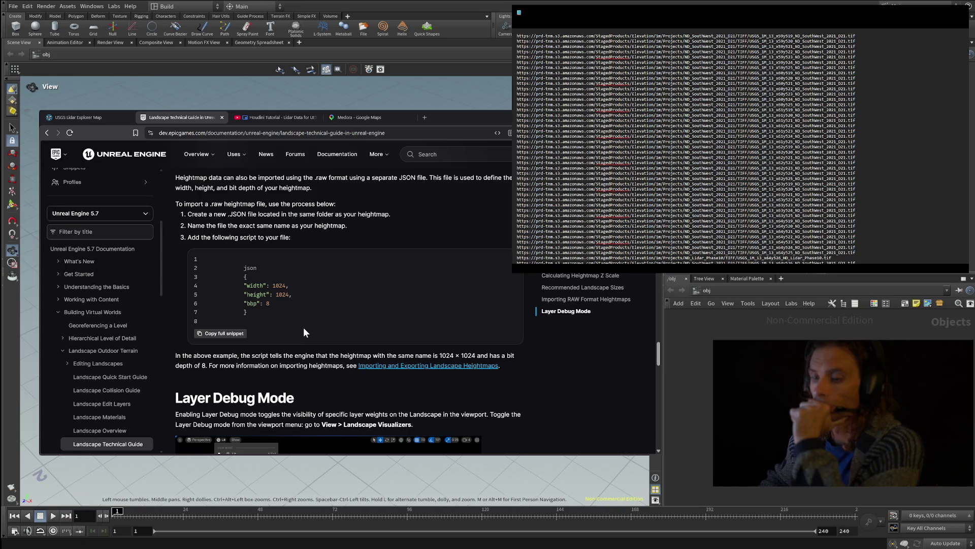
{"action": "scroll", "coordinate": [303, 330], "scroll_direction": "up", "scroll_amount": 8}
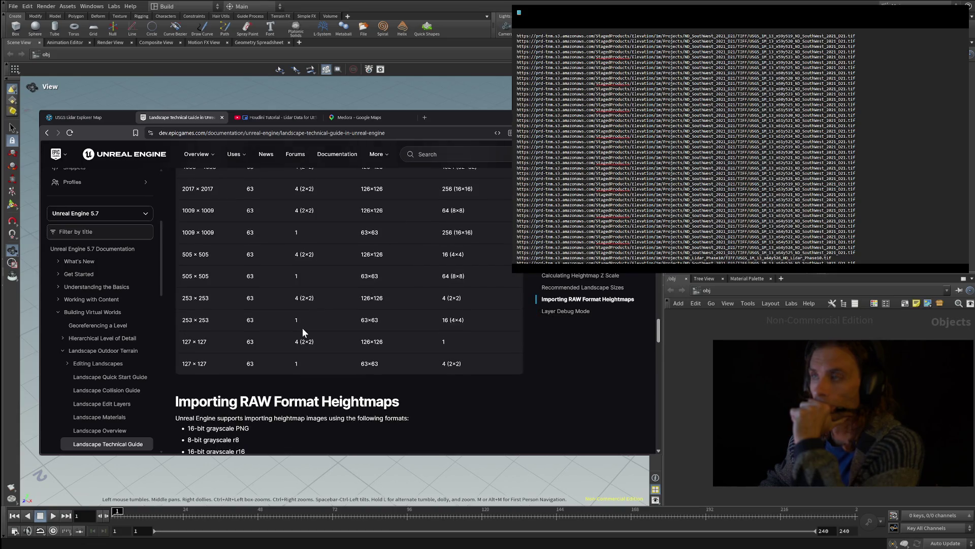
{"action": "scroll", "coordinate": [303, 327], "scroll_direction": "down", "scroll_amount": 2}
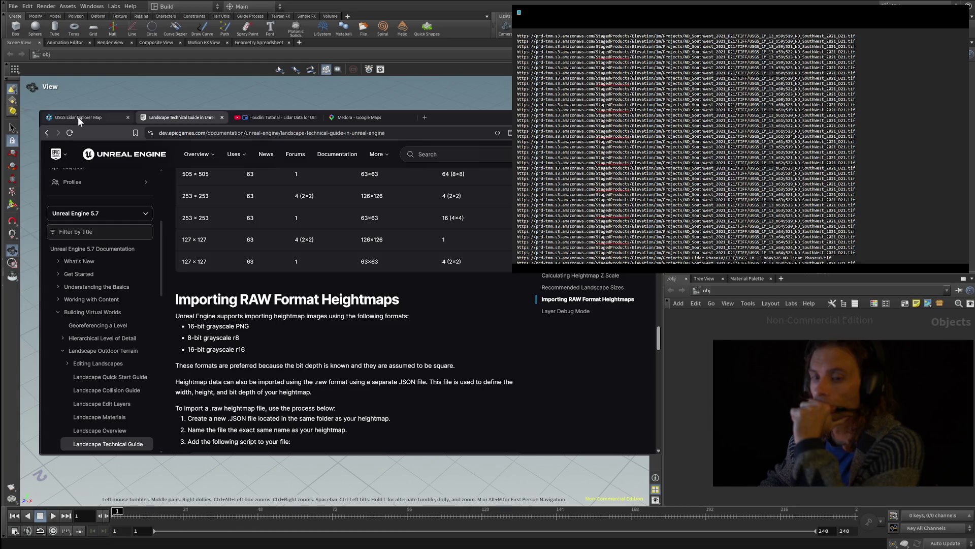
{"action": "left_click", "coordinate": [77, 117]}
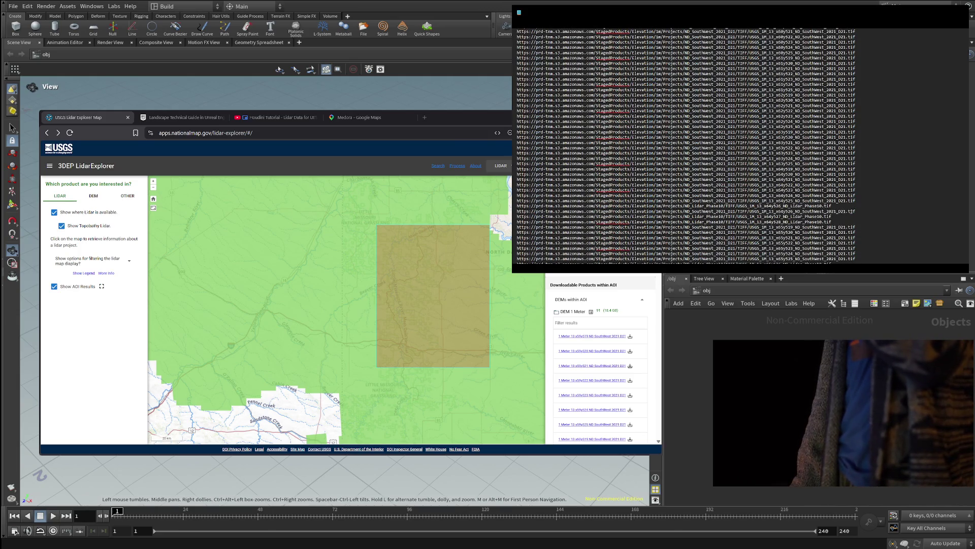
- Select the x64y525 and x64y526 tile URL lines in the terminal, then scroll the Downloadable Products list
{"action": "mouse_move", "coordinate": [854, 211]}
{"action": "left_mouse_down"}
{"action": "mouse_move", "coordinate": [857, 202]}
{"action": "mouse_move", "coordinate": [834, 196]}
{"action": "left_mouse_up"}
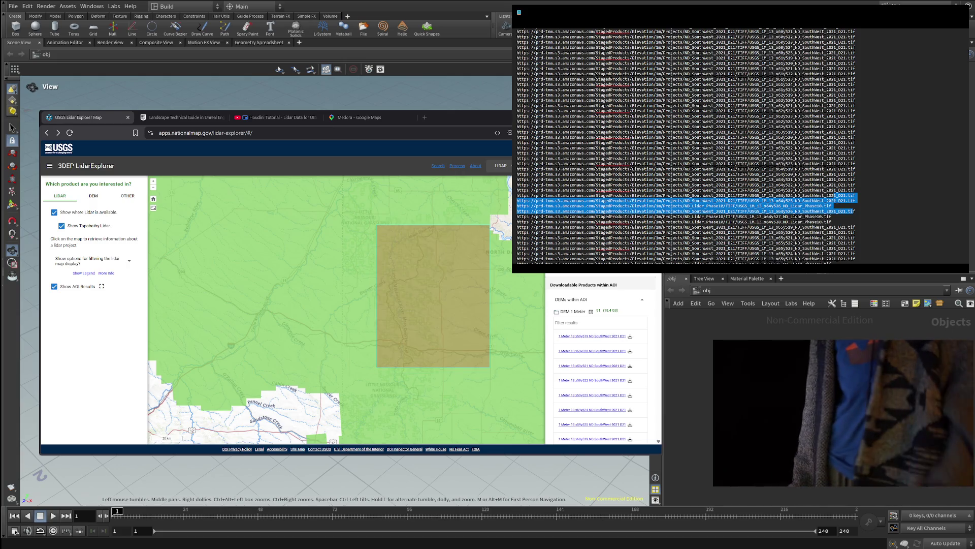
{"action": "scroll", "coordinate": [599, 355], "scroll_direction": "down", "scroll_amount": 4}
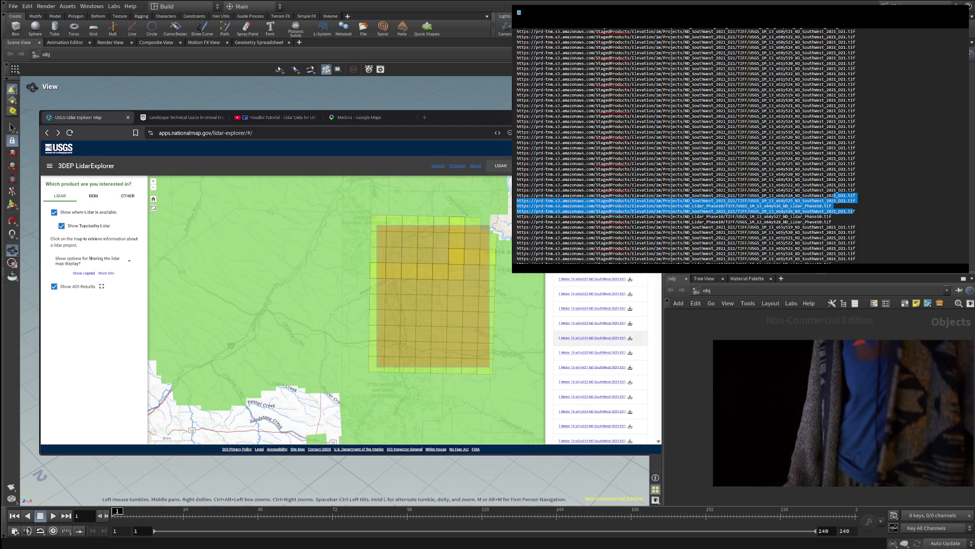
{"action": "scroll", "coordinate": [599, 338], "scroll_direction": "down", "scroll_amount": 1}
{"action": "scroll", "coordinate": [599, 356], "scroll_direction": "down", "scroll_amount": 1}
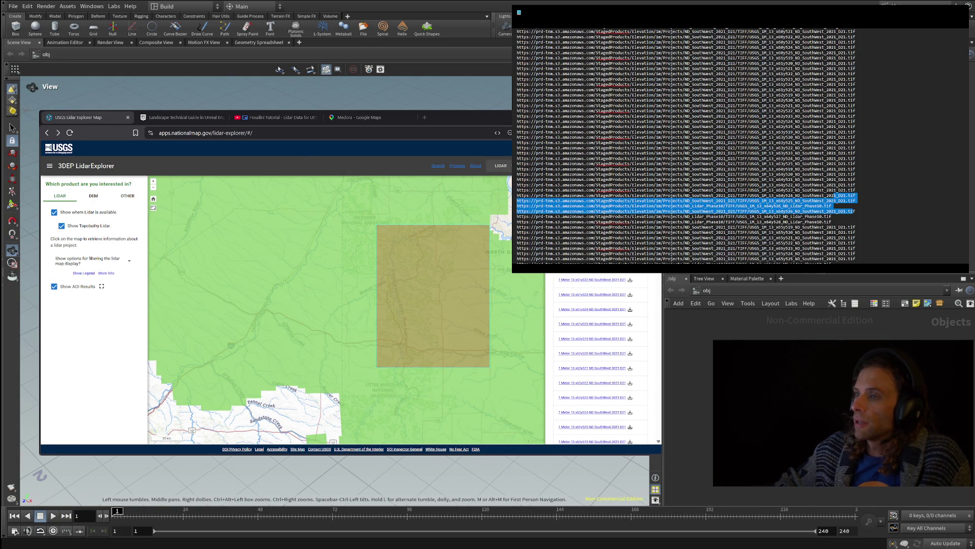
{"action": "scroll", "coordinate": [687, 146], "scroll_direction": "down", "scroll_amount": 1}
{"action": "scroll", "coordinate": [686, 147], "scroll_direction": "down", "scroll_amount": 3}
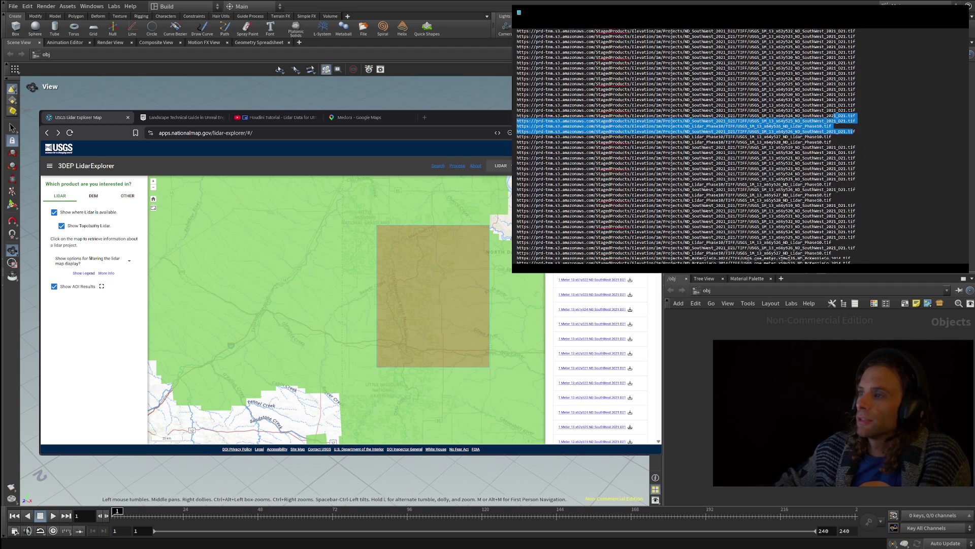
{"action": "scroll", "coordinate": [686, 147], "scroll_direction": "down", "scroll_amount": 4}
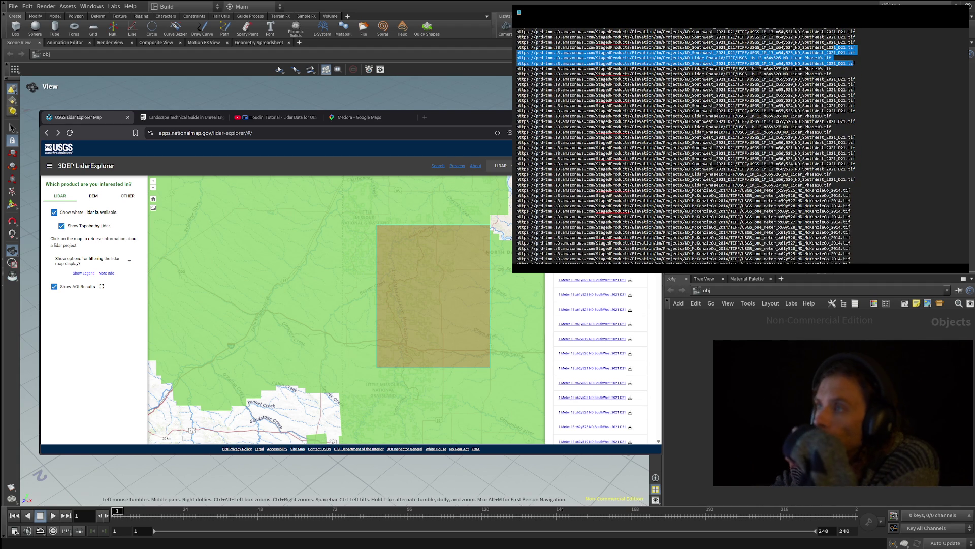
{"action": "scroll", "coordinate": [686, 148], "scroll_direction": "down", "scroll_amount": 1}
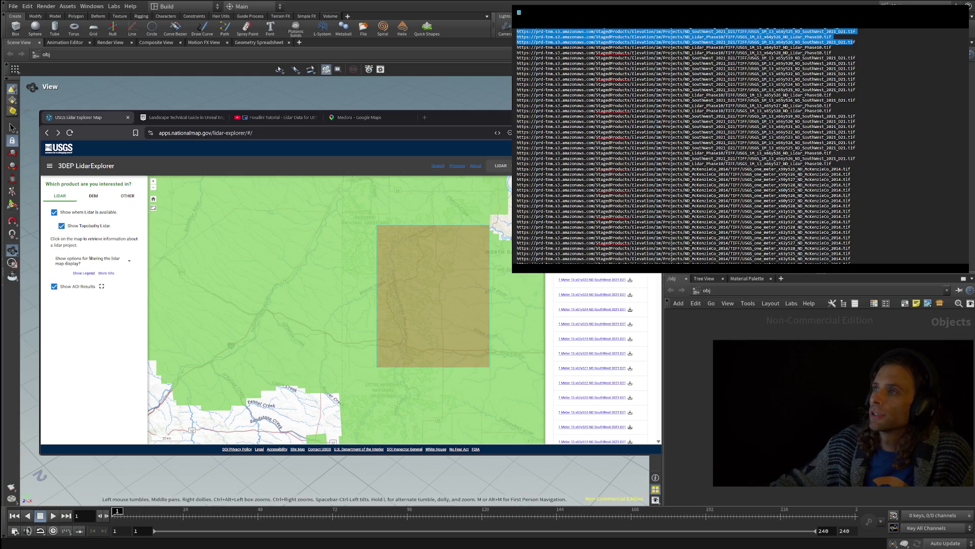
{"action": "scroll", "coordinate": [813, 105], "scroll_direction": "up", "scroll_amount": 1}
{"action": "left_click_drag", "start_coordinate": [835, 105], "coordinate": [544, 105]}
{"action": "left_click", "coordinate": [796, 106]}
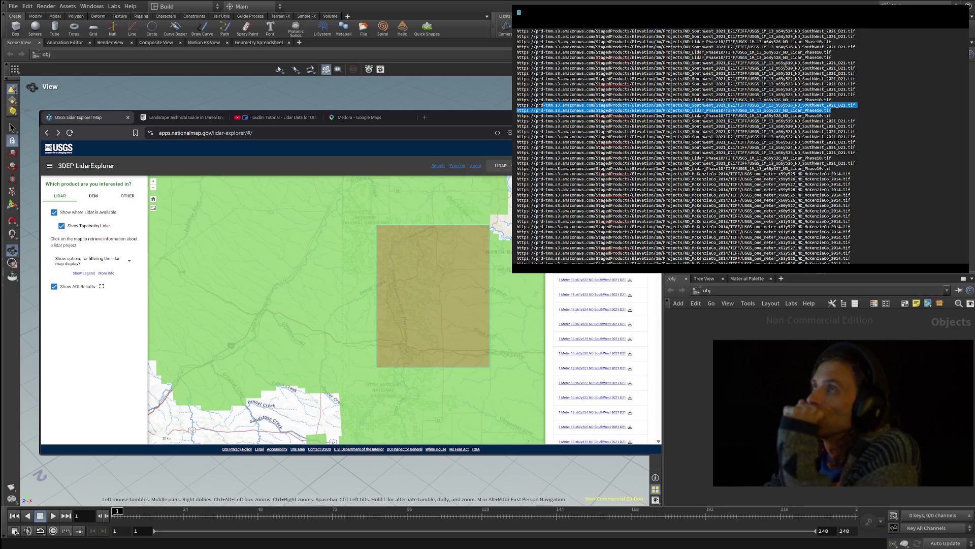
{"action": "scroll", "coordinate": [687, 147], "scroll_direction": "down", "scroll_amount": 3}
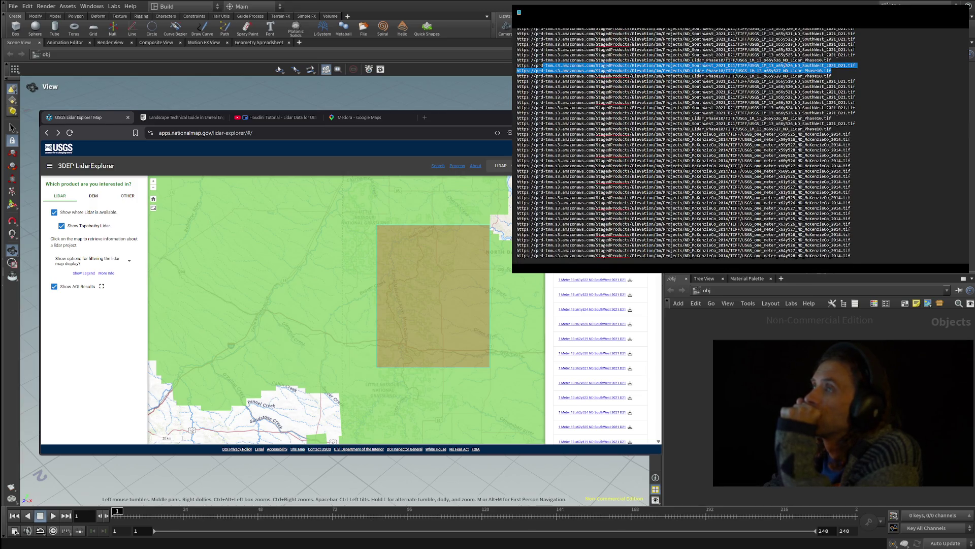
{"action": "scroll", "coordinate": [687, 146], "scroll_direction": "up", "scroll_amount": 4}
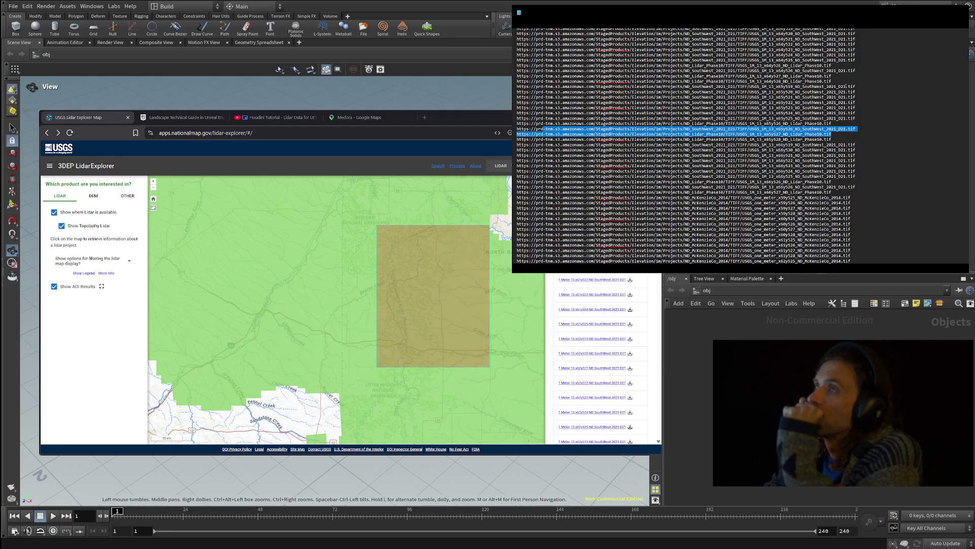
{"action": "scroll", "coordinate": [687, 146], "scroll_direction": "up", "scroll_amount": 3}
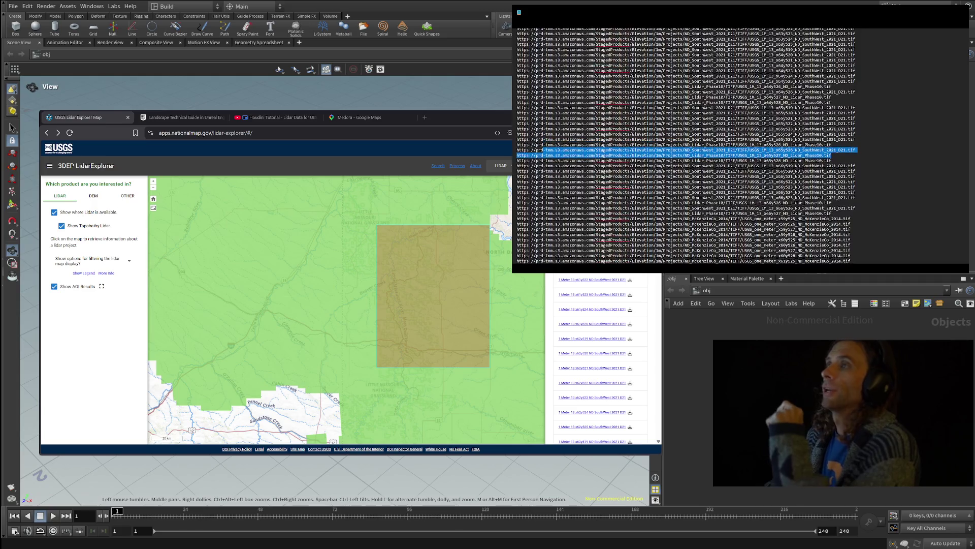
{"action": "scroll", "coordinate": [688, 146], "scroll_direction": "up", "scroll_amount": 10}
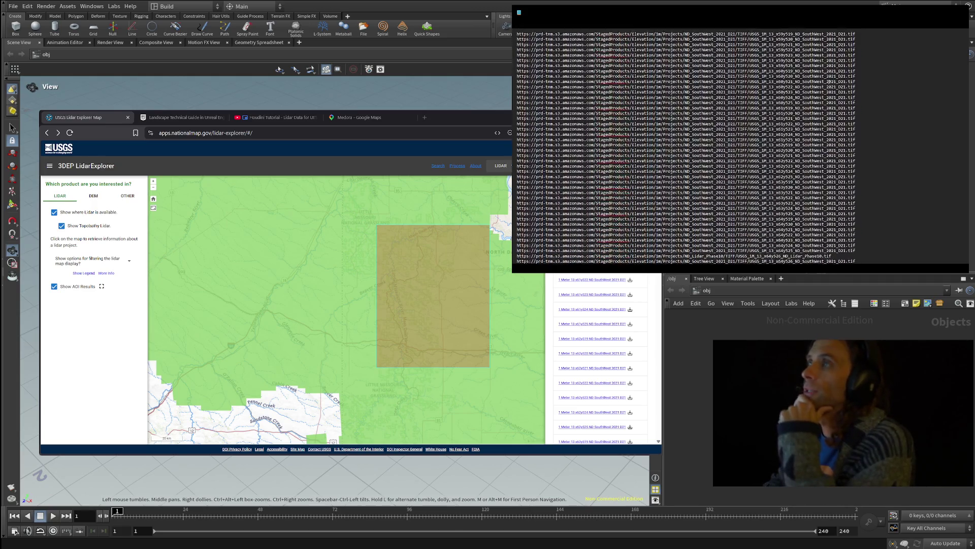
{"action": "scroll", "coordinate": [687, 147], "scroll_direction": "down", "scroll_amount": 14}
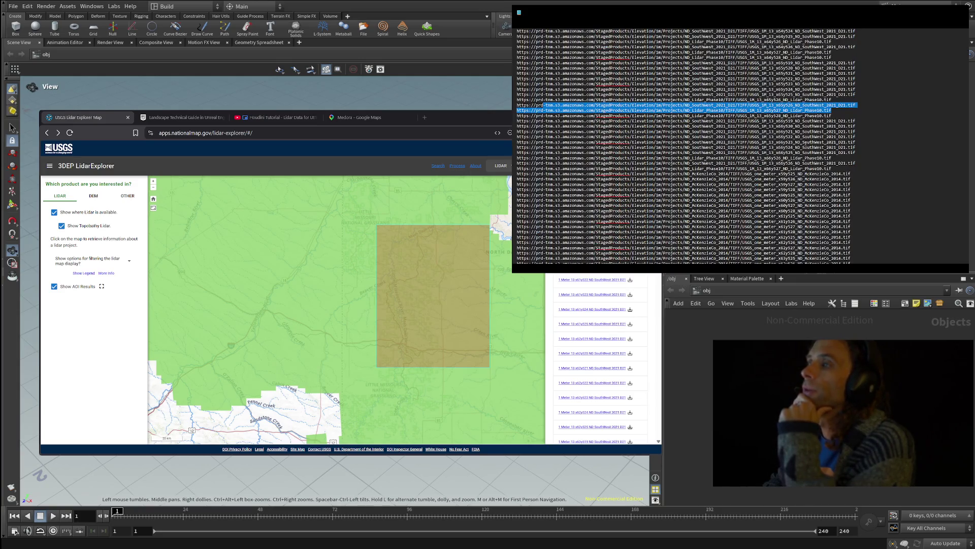
{"action": "scroll", "coordinate": [687, 147], "scroll_direction": "down", "scroll_amount": 3}
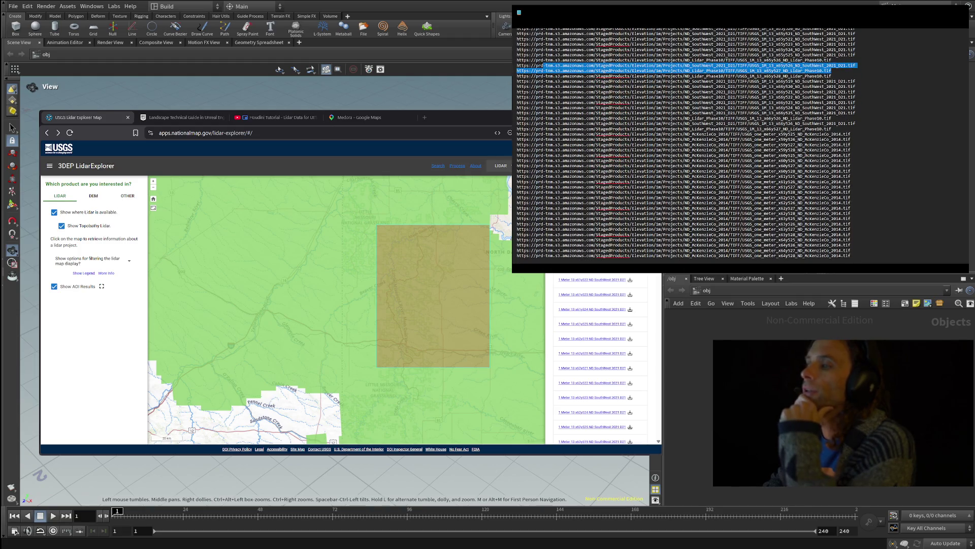
{"action": "scroll", "coordinate": [687, 147], "scroll_direction": "up", "scroll_amount": 14}
{"action": "scroll", "coordinate": [687, 146], "scroll_direction": "down", "scroll_amount": 6}
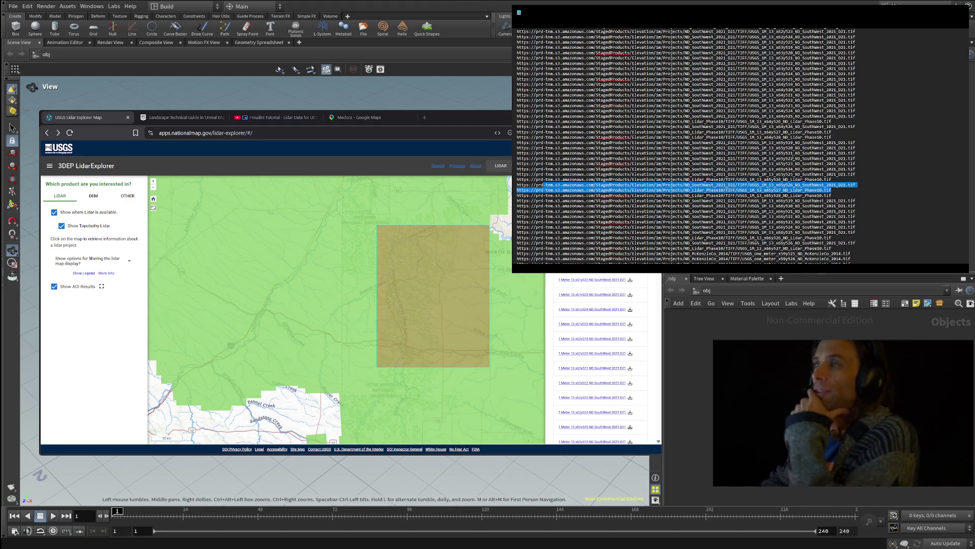
{"action": "scroll", "coordinate": [793, 159], "scroll_direction": "down", "scroll_amount": 2}
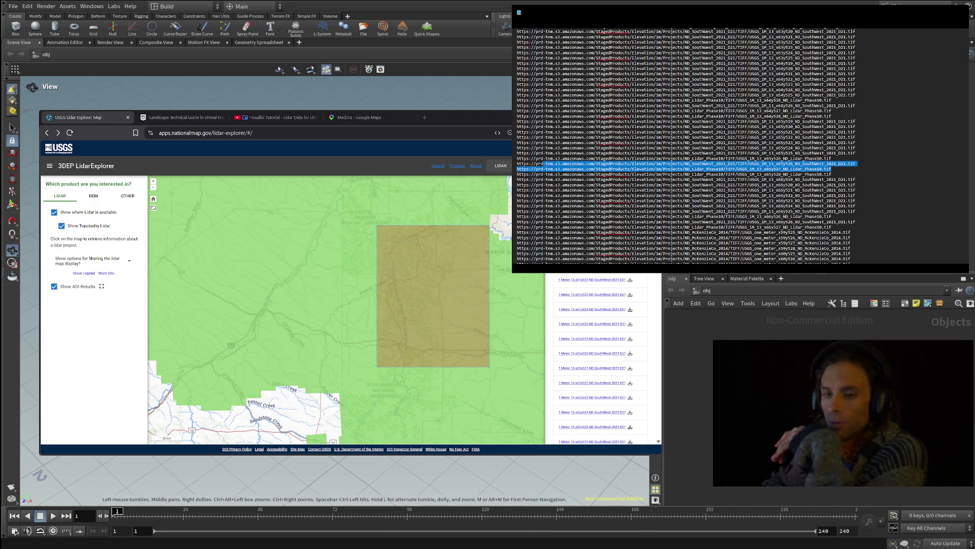
{"action": "mouse_move", "coordinate": [572, 281]}
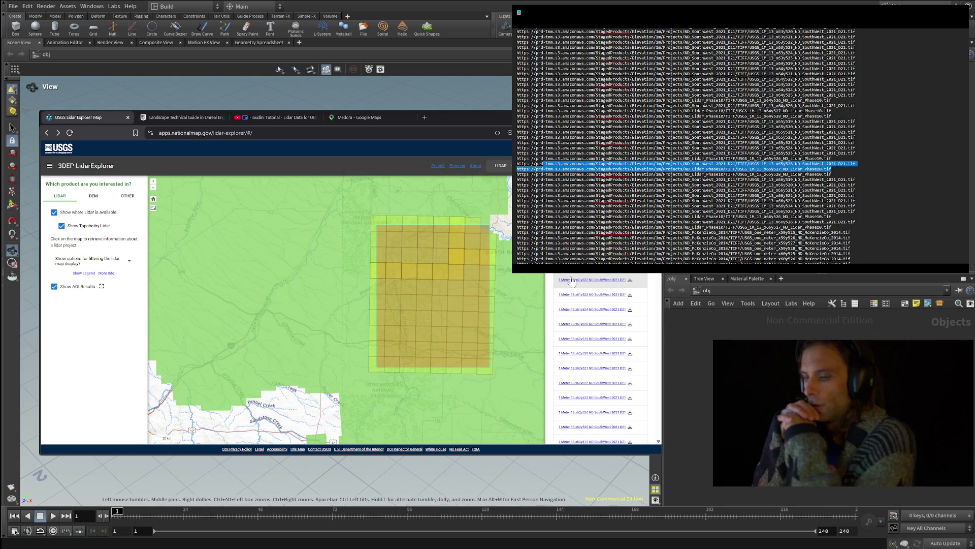
- Find the two x65 tile URL lines in the terminal list and copy them
{"action": "scroll", "coordinate": [607, 304], "scroll_direction": "up", "scroll_amount": 5}
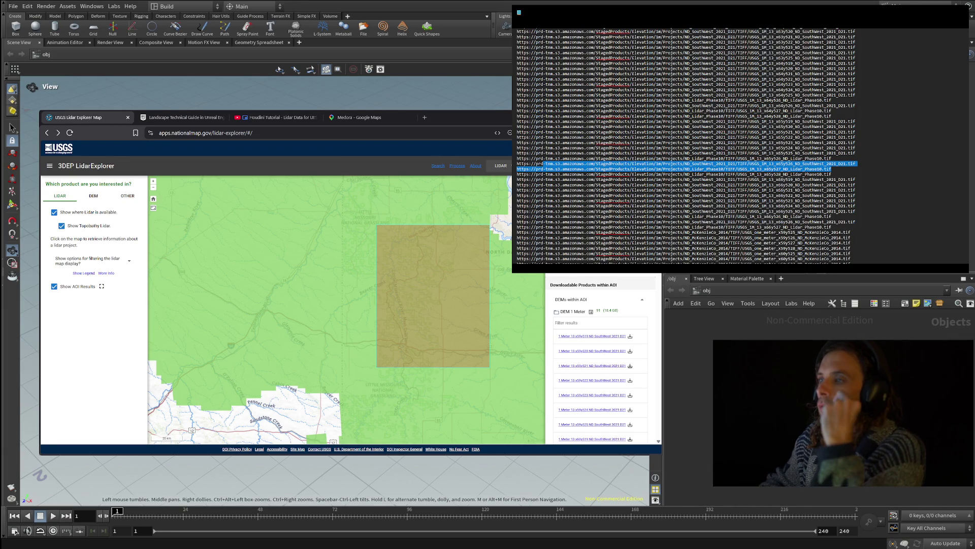
{"action": "scroll", "coordinate": [685, 147], "scroll_direction": "down", "scroll_amount": 4}
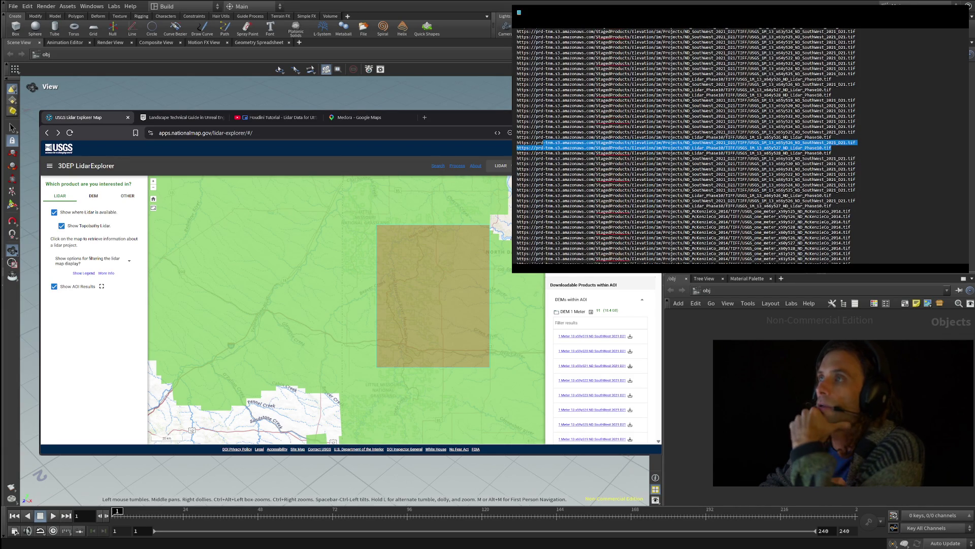
{"action": "scroll", "coordinate": [686, 147], "scroll_direction": "down", "scroll_amount": 3}
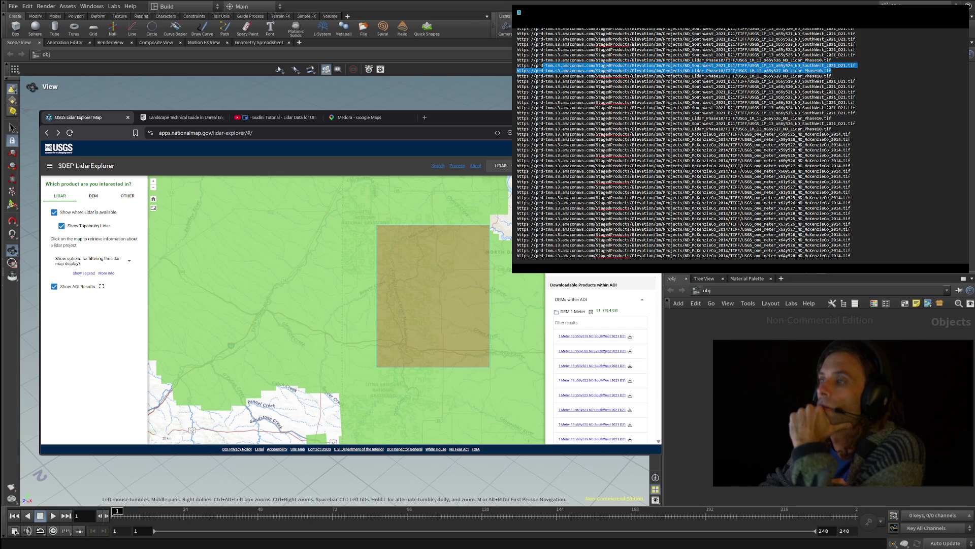
{"action": "scroll", "coordinate": [686, 147], "scroll_direction": "up", "scroll_amount": 7}
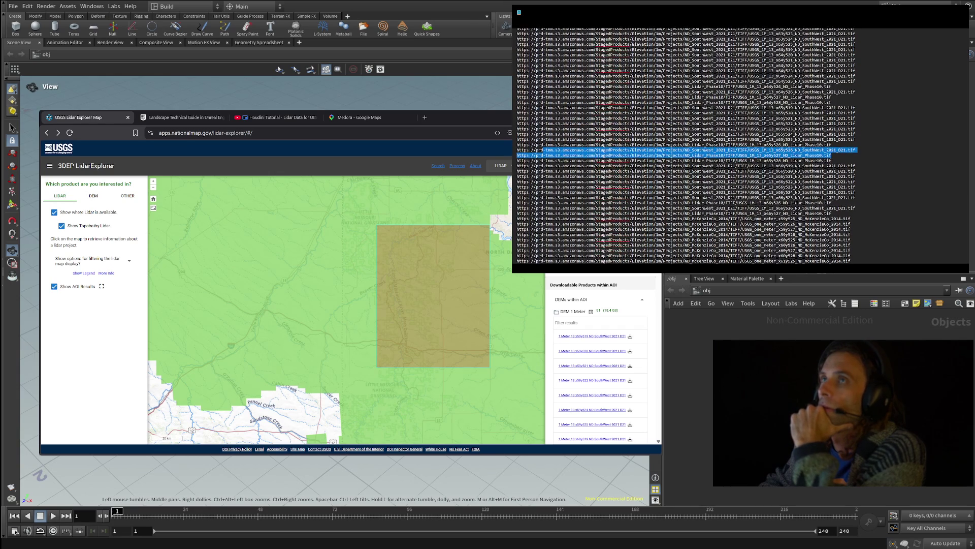
{"action": "scroll", "coordinate": [685, 147], "scroll_direction": "up", "scroll_amount": 1}
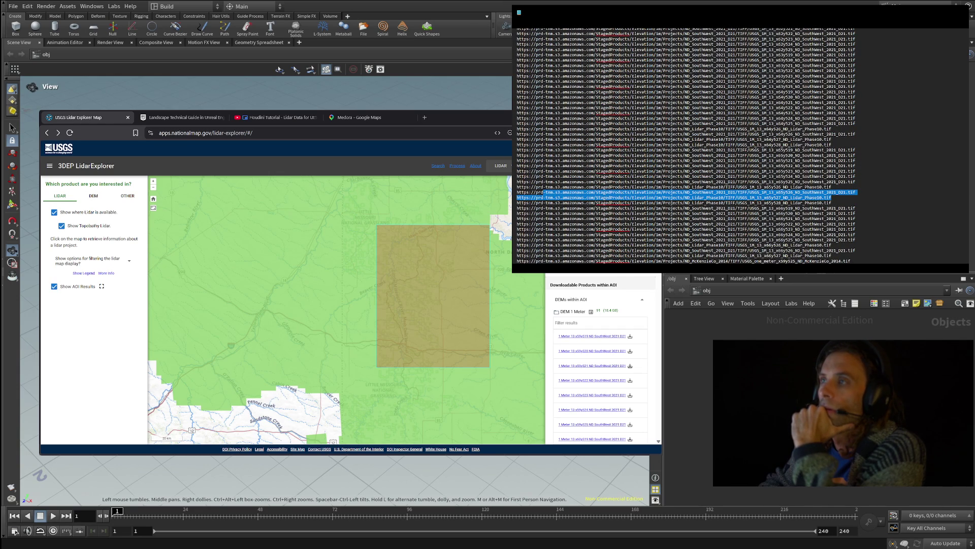
{"action": "scroll", "coordinate": [686, 147], "scroll_direction": "up", "scroll_amount": 4}
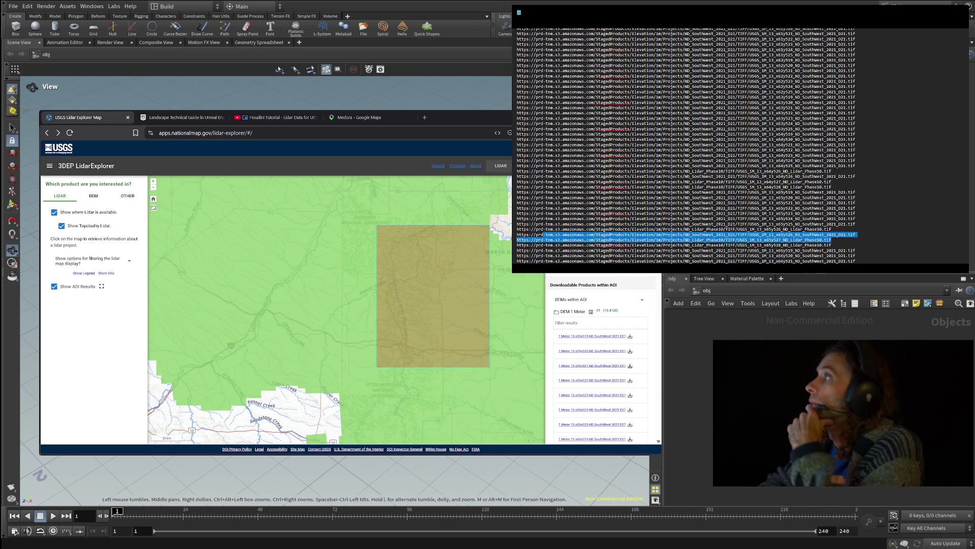
{"action": "scroll", "coordinate": [686, 147], "scroll_direction": "up", "scroll_amount": 3}
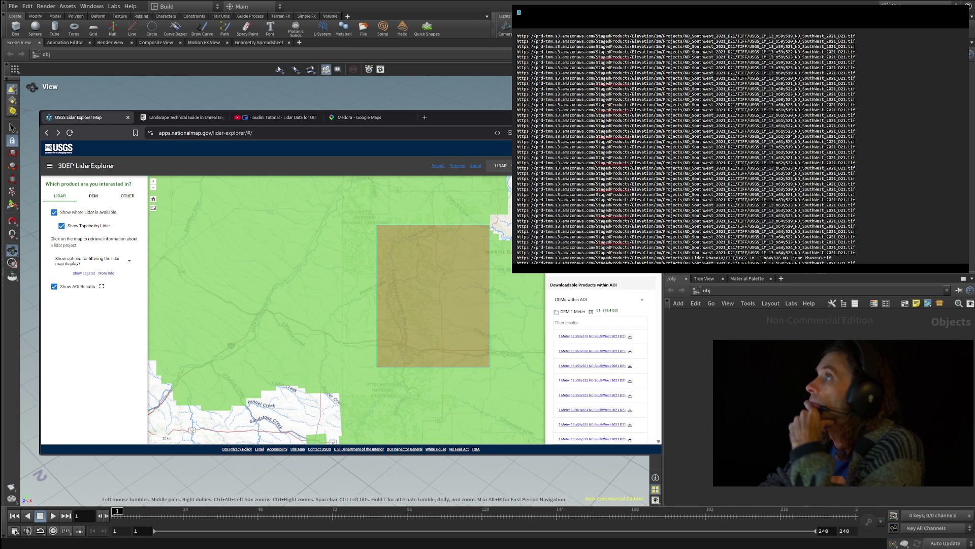
{"action": "scroll", "coordinate": [685, 147], "scroll_direction": "down", "scroll_amount": 3}
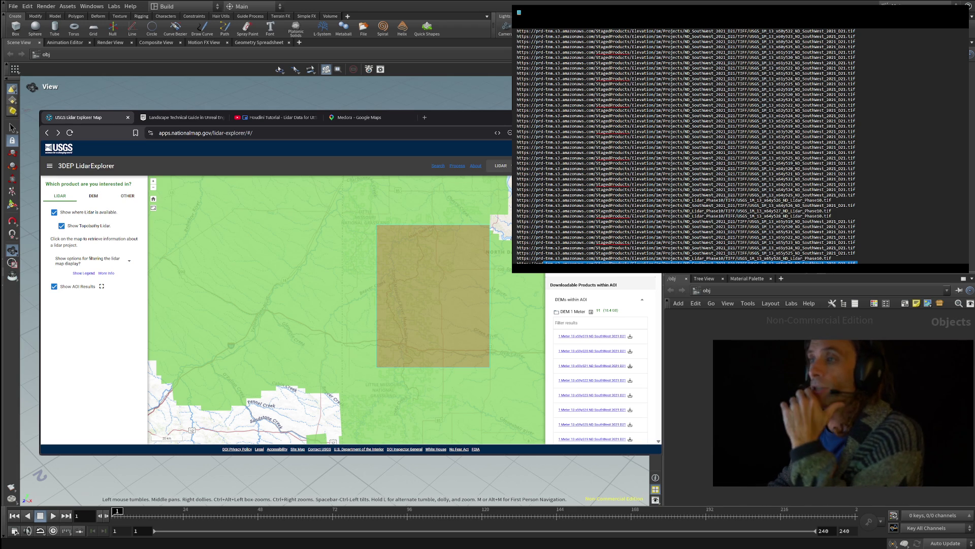
{"action": "scroll", "coordinate": [686, 147], "scroll_direction": "down", "scroll_amount": 2}
{"action": "scroll", "coordinate": [686, 147], "scroll_direction": "down", "scroll_amount": 2}
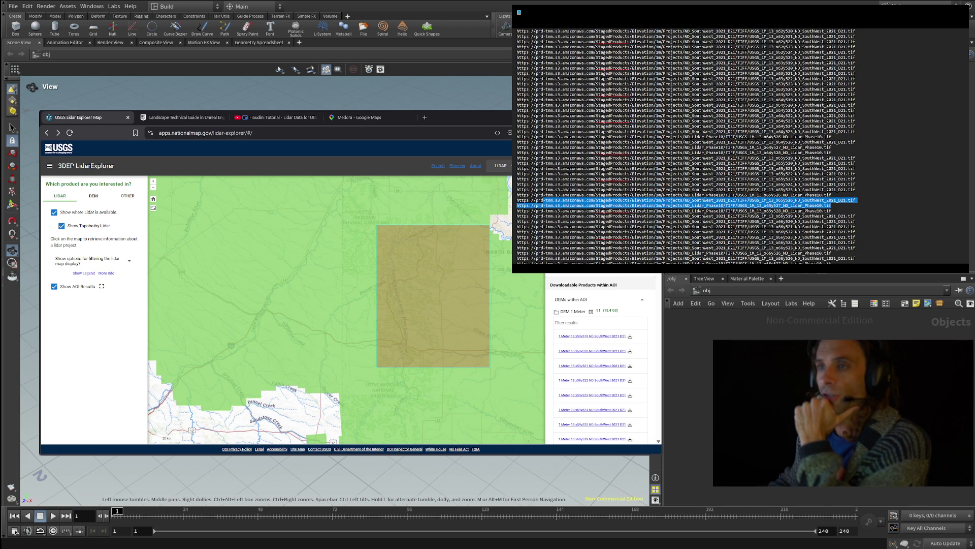
{"action": "right_click", "coordinate": [767, 225]}
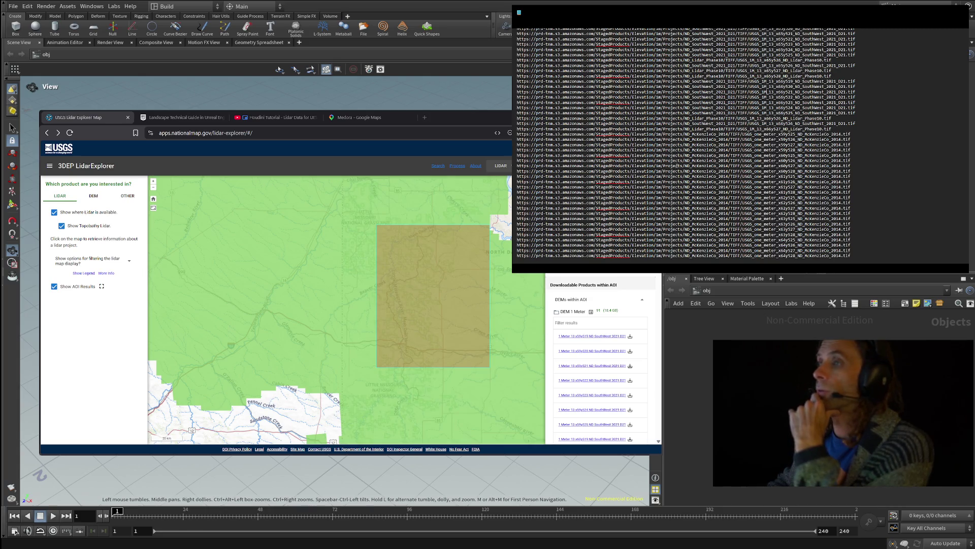
{"action": "scroll", "coordinate": [677, 165], "scroll_direction": "up", "scroll_amount": 7}
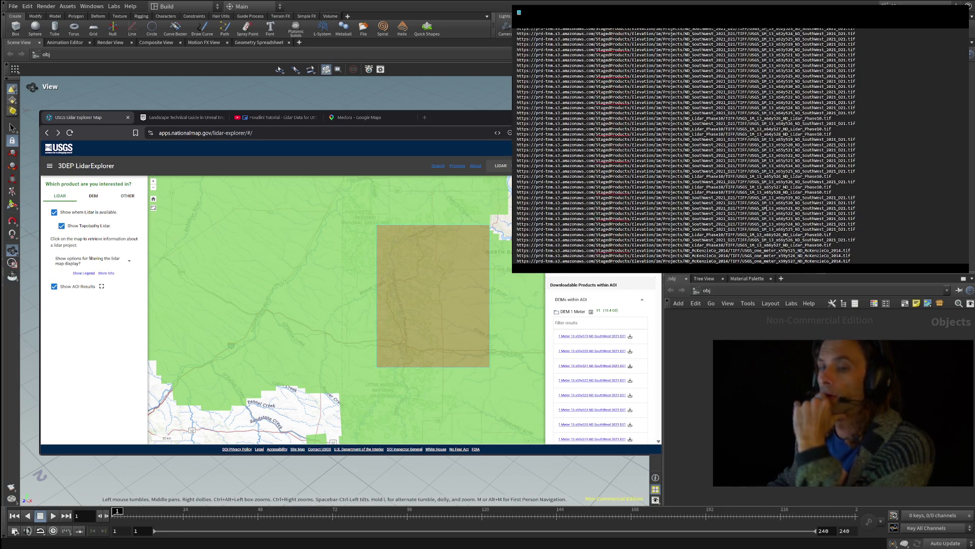
{"action": "scroll", "coordinate": [686, 148], "scroll_direction": "up", "scroll_amount": 4}
{"action": "scroll", "coordinate": [686, 147], "scroll_direction": "up", "scroll_amount": 2}
{"action": "scroll", "coordinate": [686, 147], "scroll_direction": "up", "scroll_amount": 2}
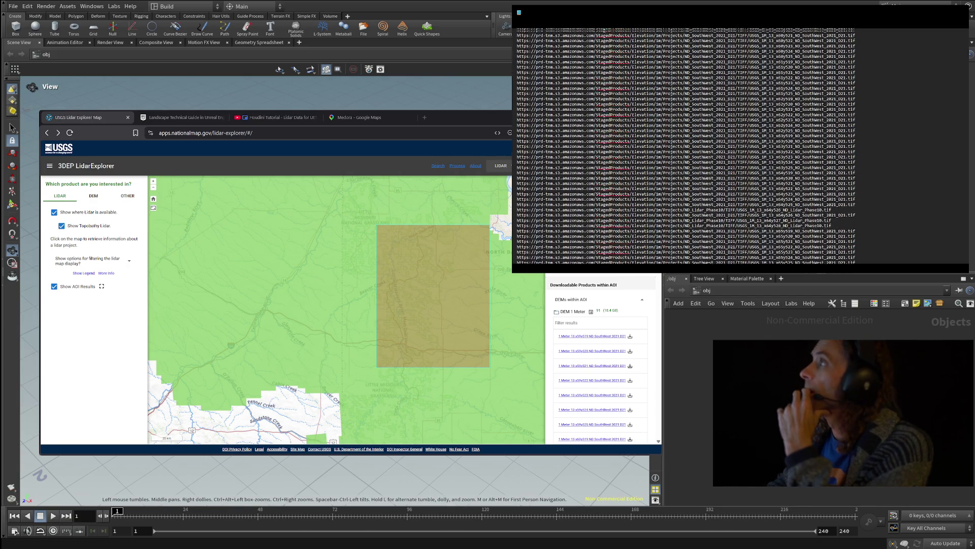
{"action": "scroll", "coordinate": [685, 147], "scroll_direction": "up", "scroll_amount": 2}
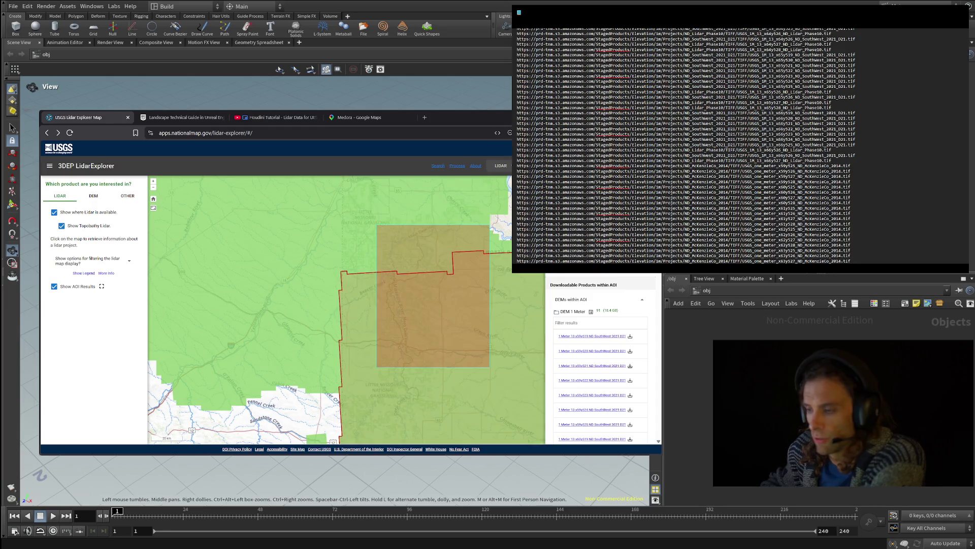
{"action": "scroll", "coordinate": [599, 365], "scroll_direction": "down", "scroll_amount": 1}
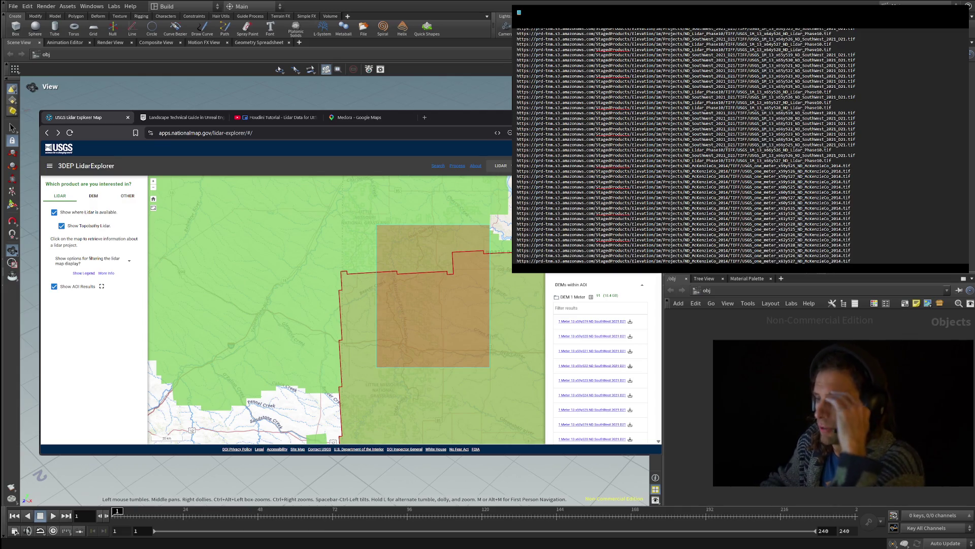
{"action": "scroll", "coordinate": [599, 366], "scroll_direction": "down", "scroll_amount": 1}
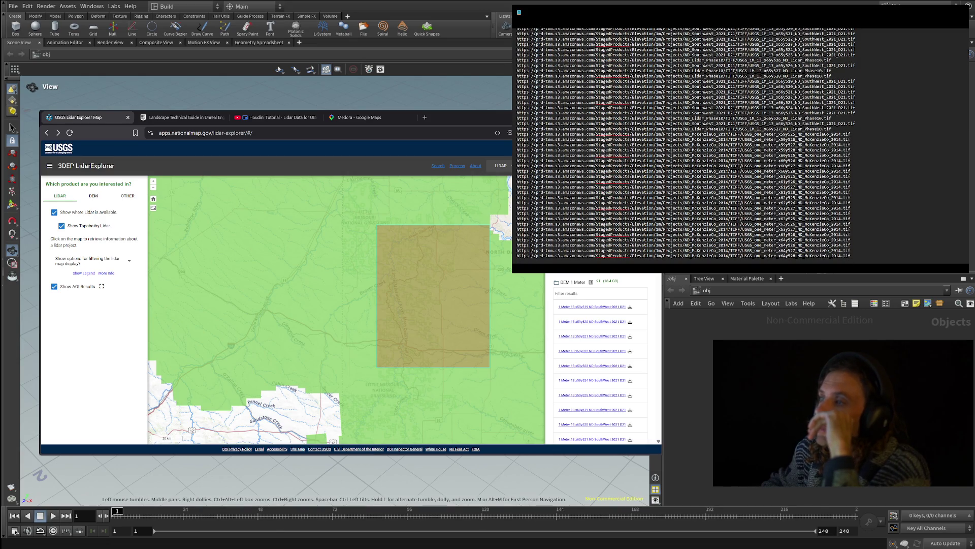
- Copy two tile URL lines from the terminal list
{"action": "scroll", "coordinate": [705, 123], "scroll_direction": "up", "scroll_amount": 2}
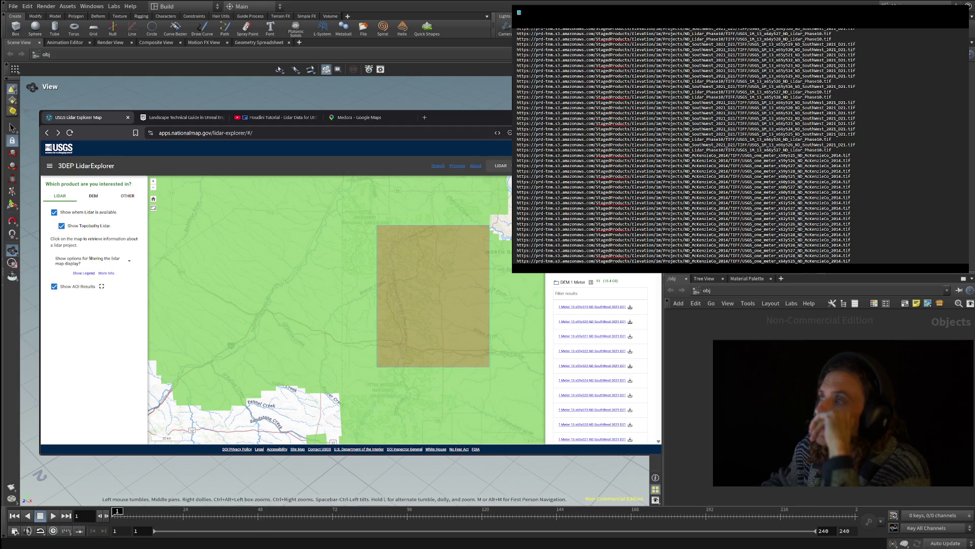
{"action": "mouse_move", "coordinate": [833, 150]}
{"action": "left_mouse_down"}
{"action": "mouse_move", "coordinate": [777, 144]}
{"action": "mouse_move", "coordinate": [741, 161]}
{"action": "left_mouse_up"}
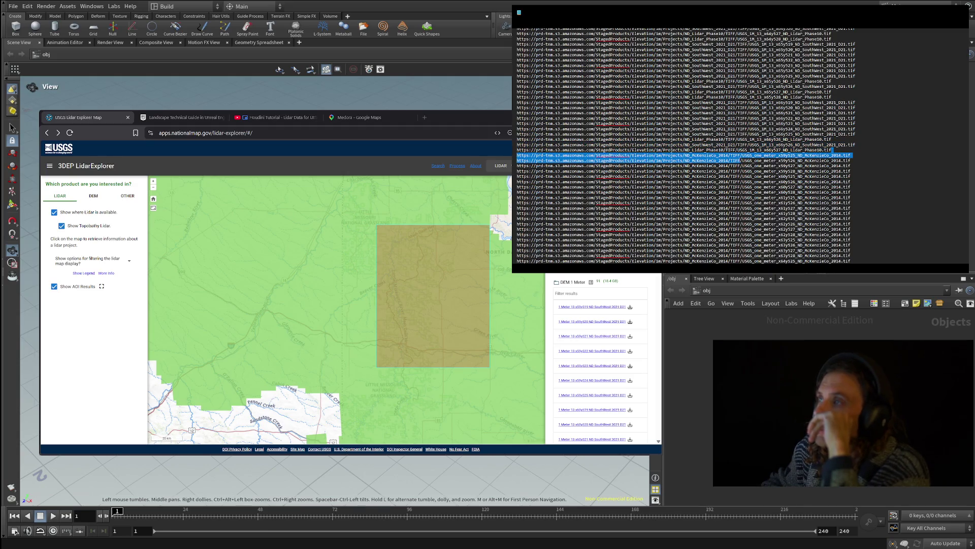
{"action": "right_click", "coordinate": [736, 155]}
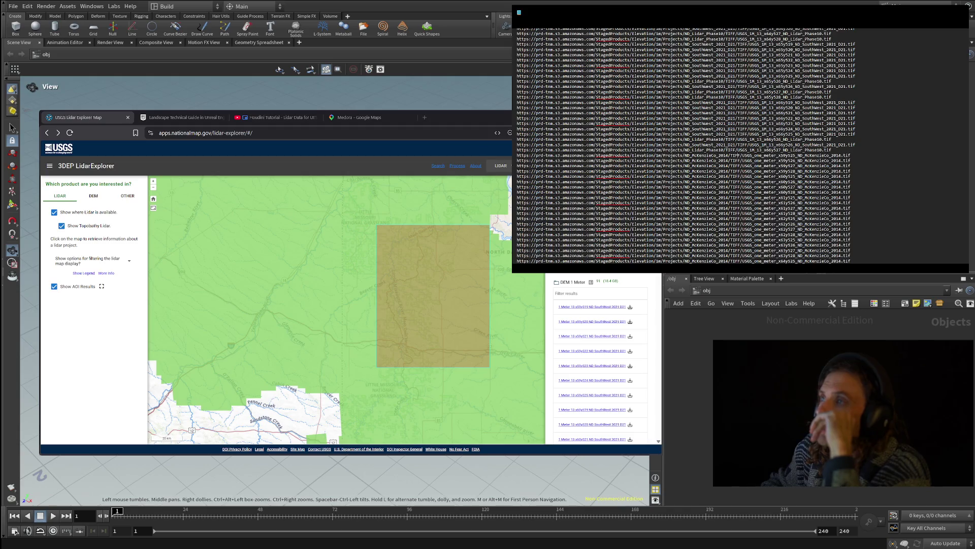
- Select the last Lidar_Phase10 URL line and the first McKenzieCo URL line
{"action": "left_click_drag", "start_coordinate": [517, 150], "coordinate": [865, 156]}
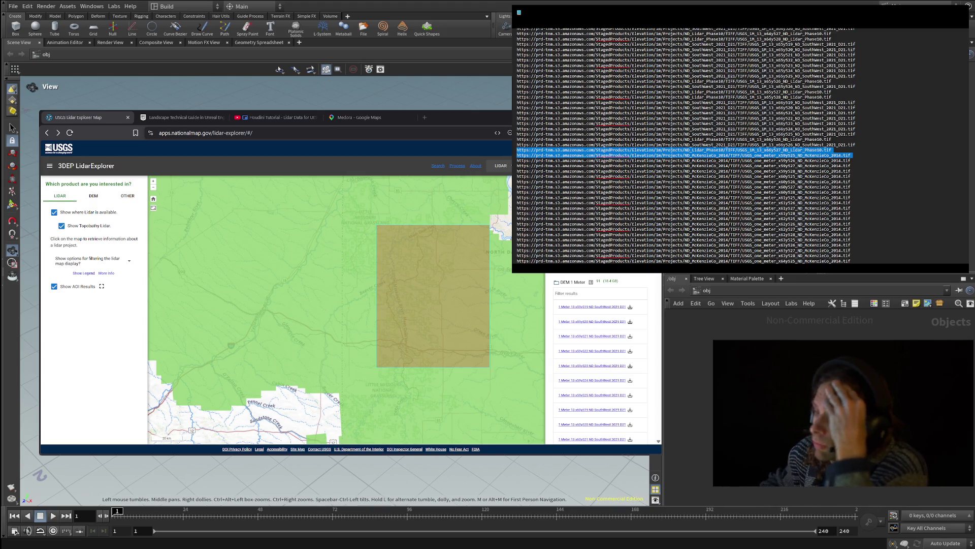
{"action": "scroll", "coordinate": [599, 356], "scroll_direction": "down", "scroll_amount": 3}
{"action": "scroll", "coordinate": [594, 356], "scroll_direction": "down", "scroll_amount": 5}
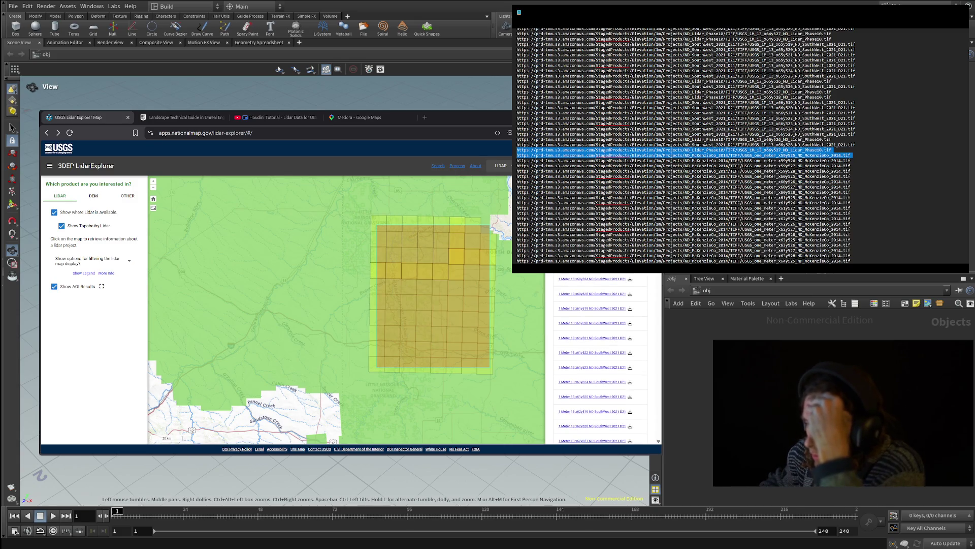
{"action": "scroll", "coordinate": [594, 355], "scroll_direction": "down", "scroll_amount": 6}
{"action": "scroll", "coordinate": [600, 326], "scroll_direction": "down", "scroll_amount": 1}
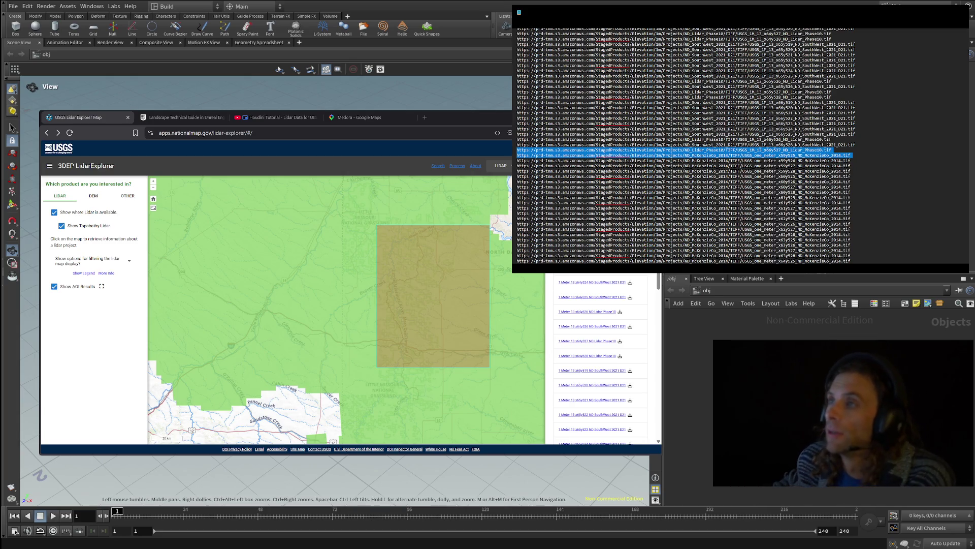
{"action": "scroll", "coordinate": [686, 147], "scroll_direction": "down", "scroll_amount": 2}
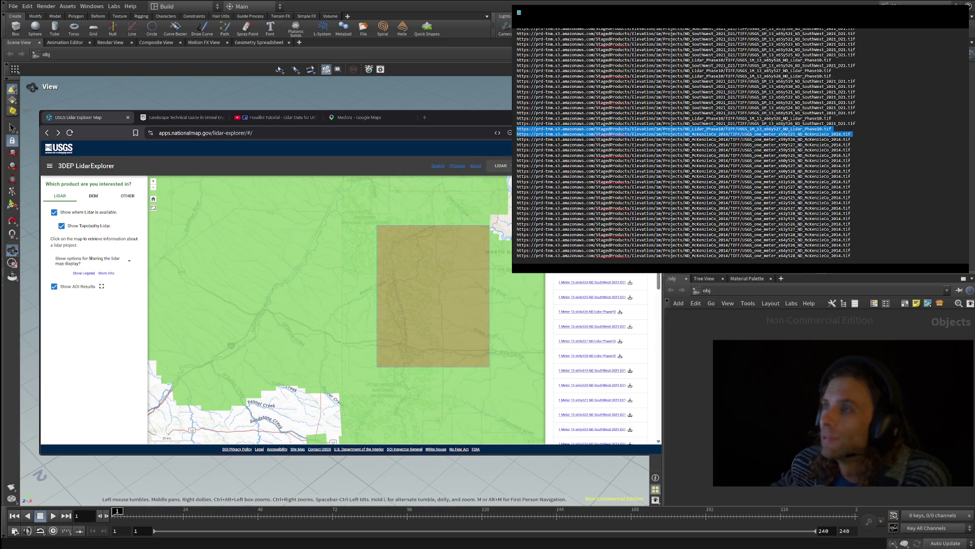
{"action": "scroll", "coordinate": [686, 148], "scroll_direction": "up", "scroll_amount": 10}
{"action": "scroll", "coordinate": [686, 147], "scroll_direction": "up", "scroll_amount": 1}
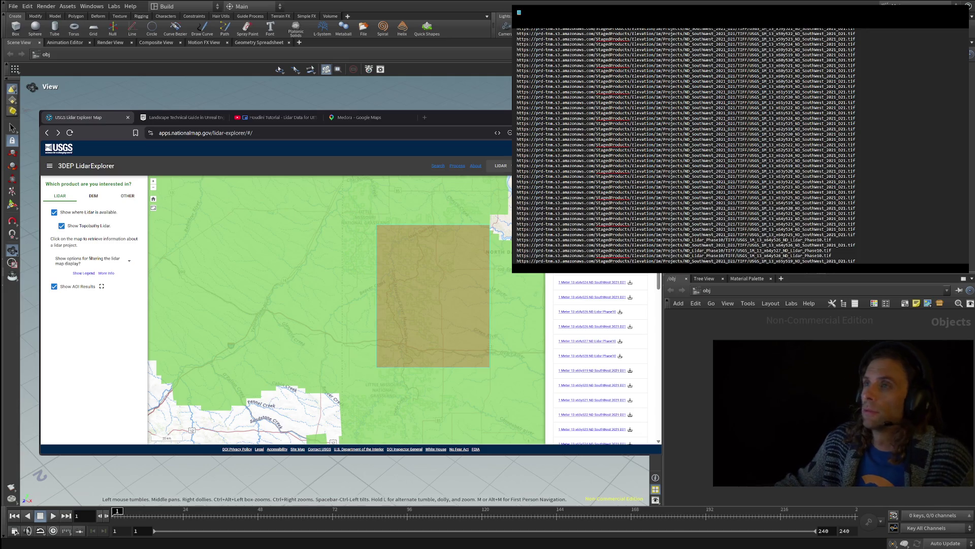
{"action": "scroll", "coordinate": [686, 147], "scroll_direction": "down", "scroll_amount": 2}
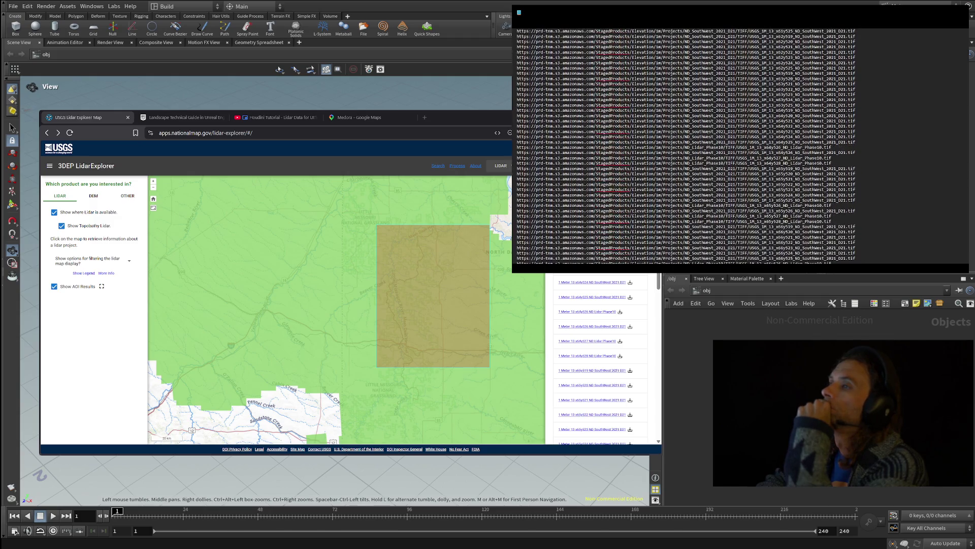
- Select the Lidar_Phase10 x64y526 URL line and the line after it, then scroll the terminal output
{"action": "left_click_drag", "start_coordinate": [856, 153], "coordinate": [516, 147]}
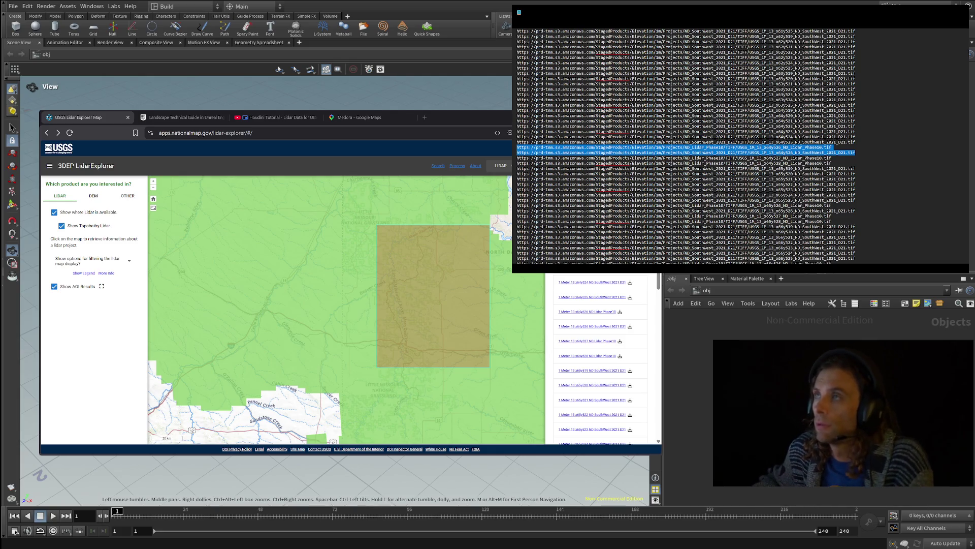
{"action": "scroll", "coordinate": [686, 147], "scroll_direction": "down", "scroll_amount": 5}
{"action": "scroll", "coordinate": [686, 148], "scroll_direction": "down", "scroll_amount": 4}
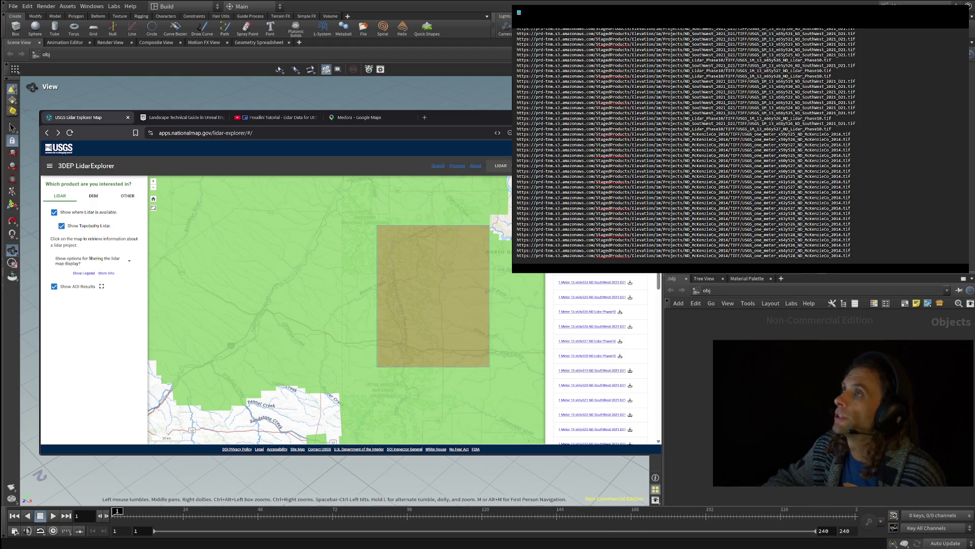
{"action": "scroll", "coordinate": [686, 147], "scroll_direction": "up", "scroll_amount": 10}
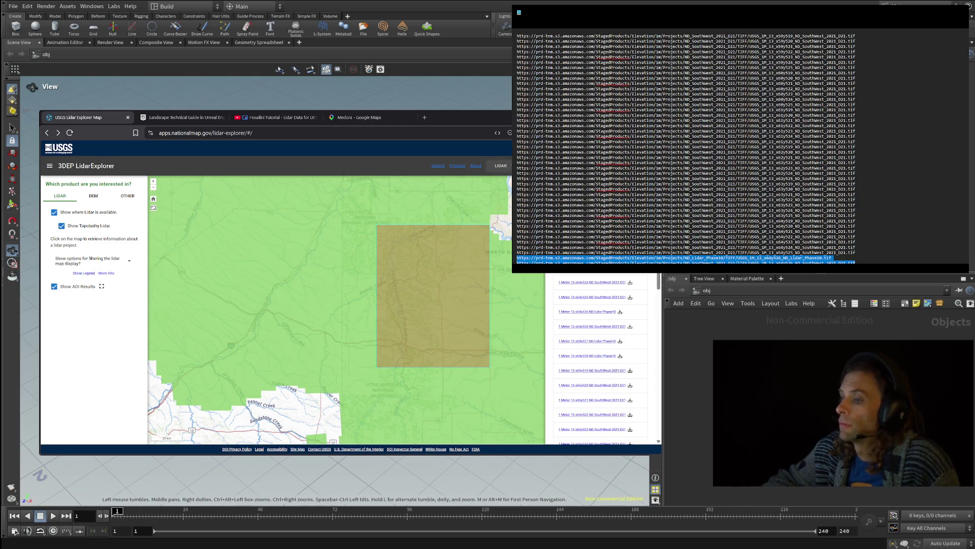
- Scroll Downloadable Products to the top and download the first DEM 1 Meter tile
{"action": "scroll", "coordinate": [599, 302], "scroll_direction": "up", "scroll_amount": 5}
{"action": "scroll", "coordinate": [601, 304], "scroll_direction": "up", "scroll_amount": 10}
{"action": "left_click", "coordinate": [601, 307]}
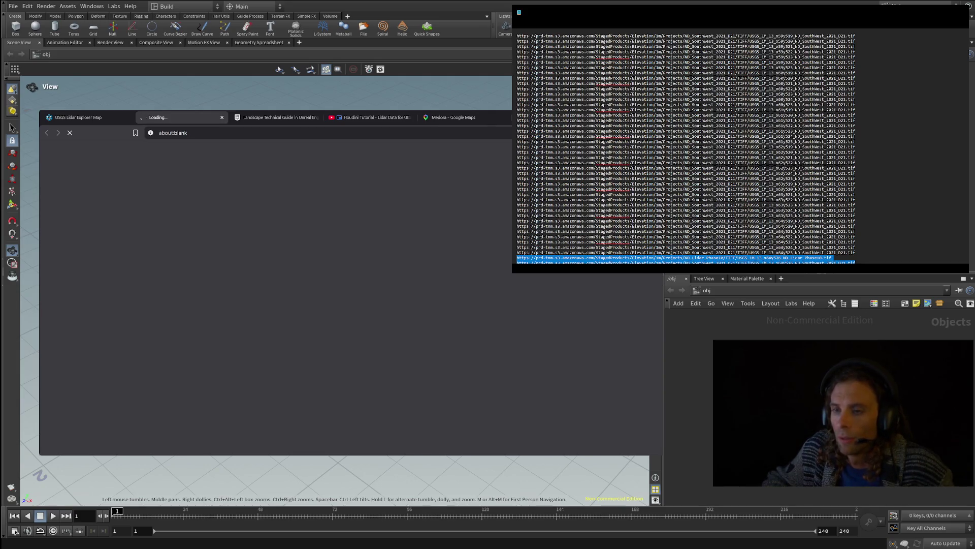
- Back on the LidarExplorer map, start the first DEM 1 Meter tile download, then open the Houdini tutorial video
{"action": "left_click", "coordinate": [72, 116]}
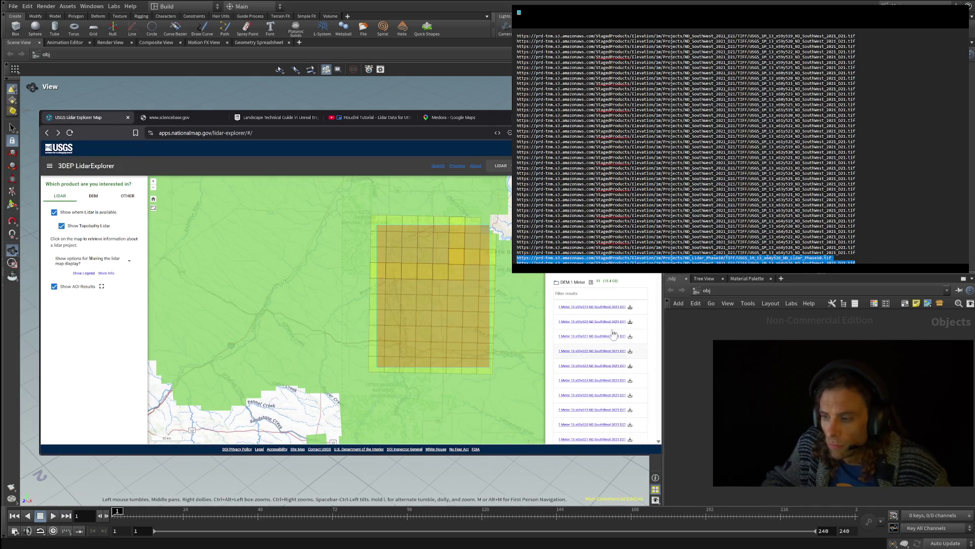
{"action": "left_click", "coordinate": [630, 308]}
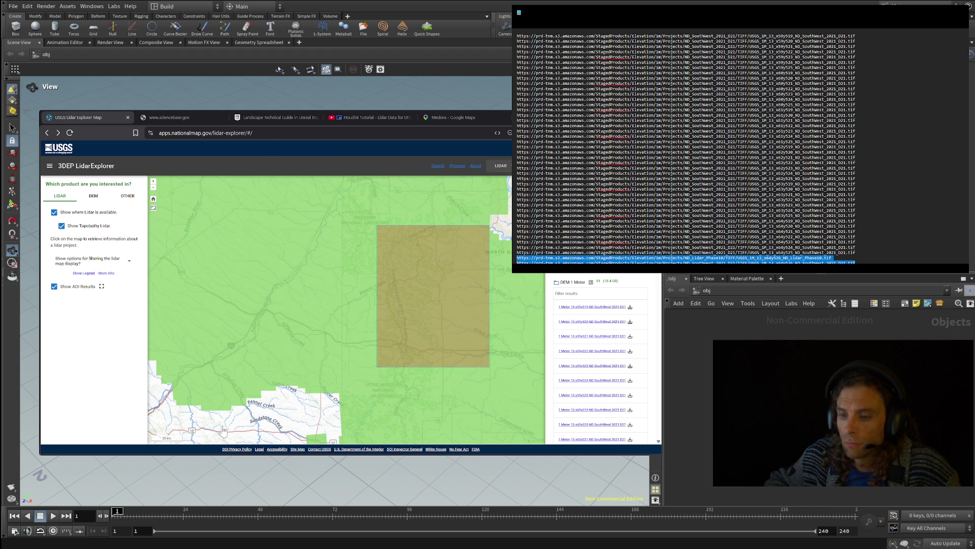
{"action": "left_click", "coordinate": [367, 117]}
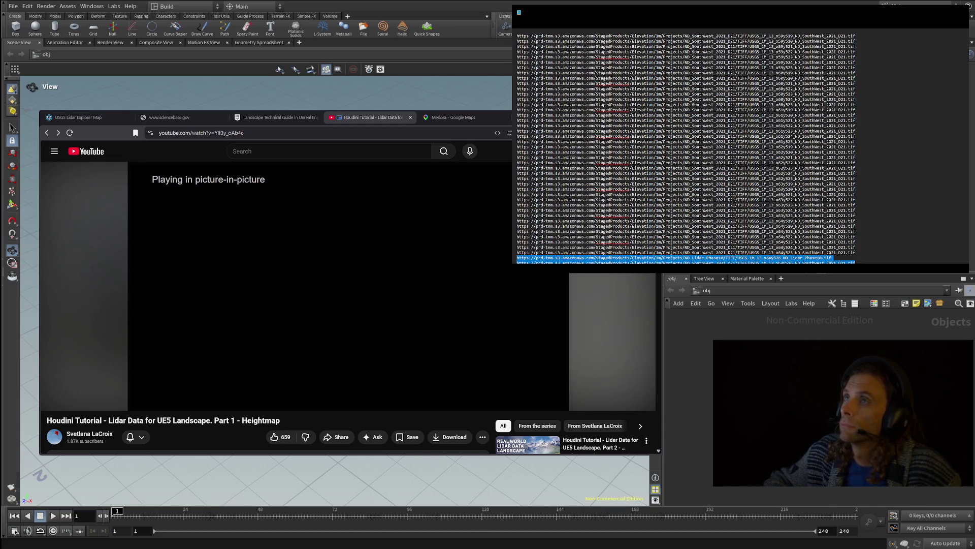
{"action": "left_click", "coordinate": [274, 117]}
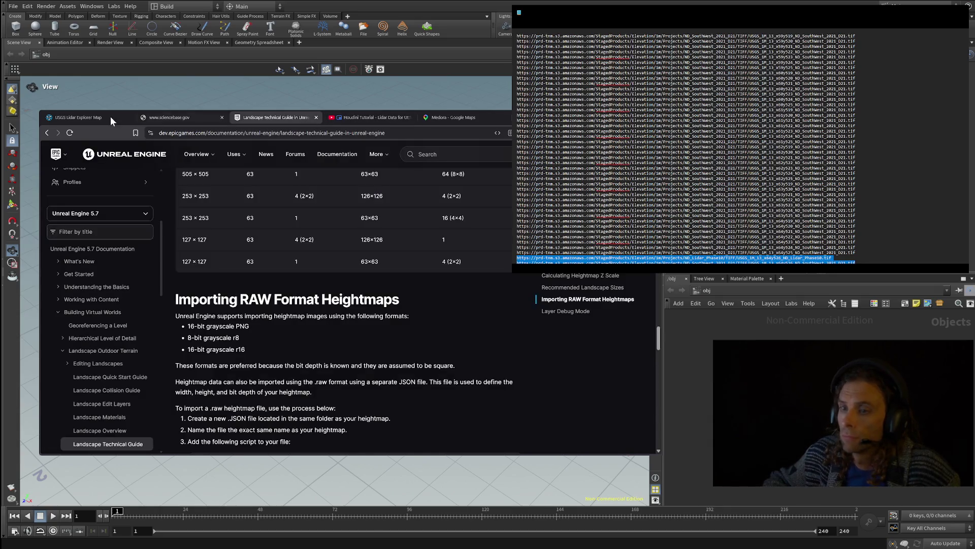
{"action": "left_click", "coordinate": [147, 118]}
{"action": "left_click", "coordinate": [203, 133]}
{"action": "key", "text": "Return"}
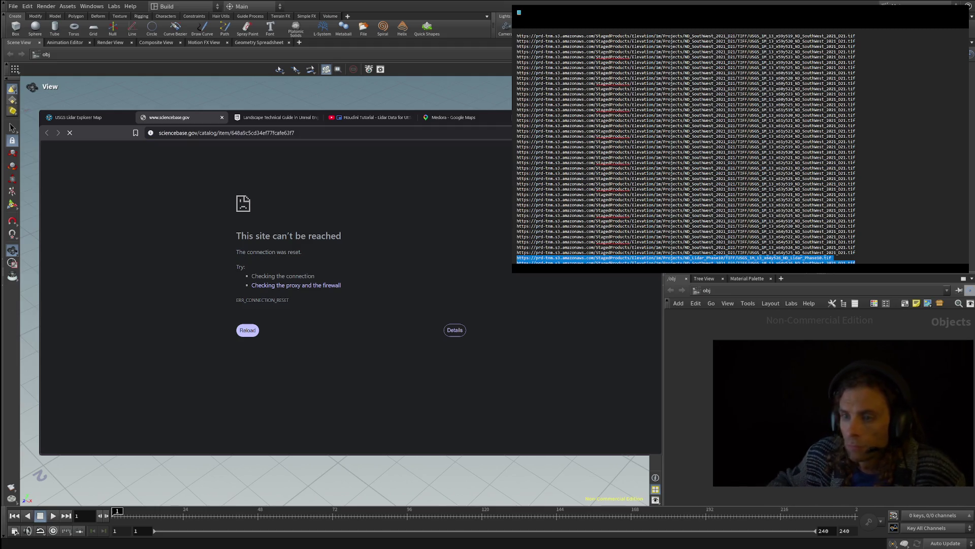
{"action": "left_click", "coordinate": [214, 134]}
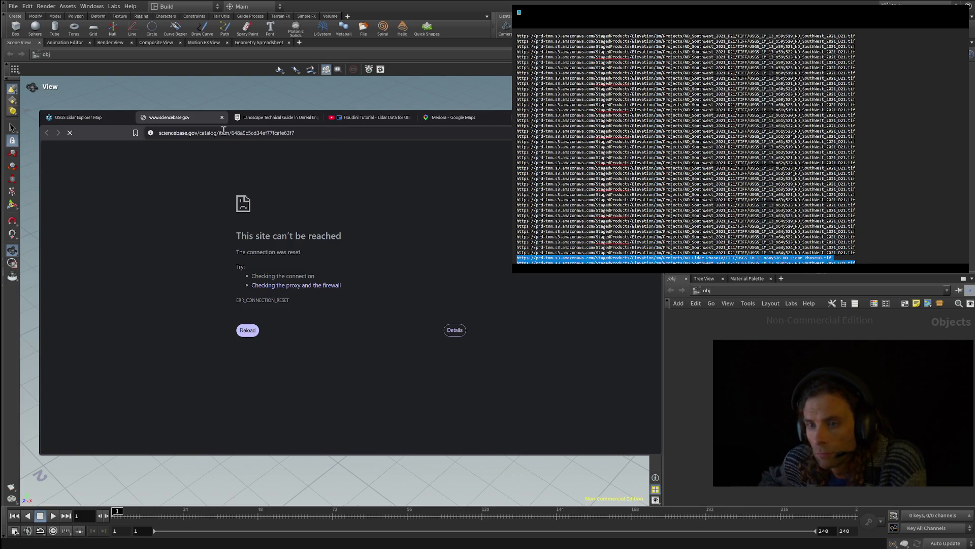
{"action": "left_click", "coordinate": [70, 132]}
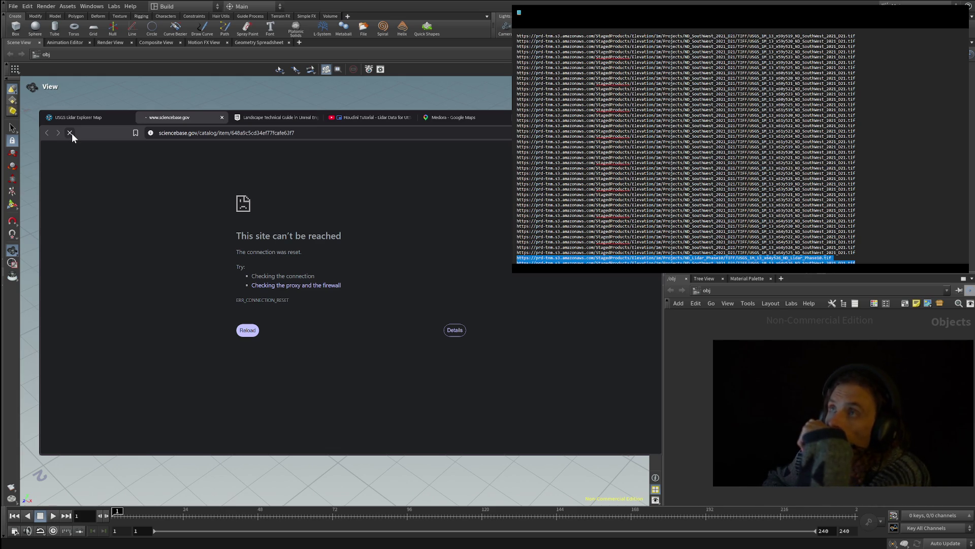
{"action": "left_click", "coordinate": [106, 122]}
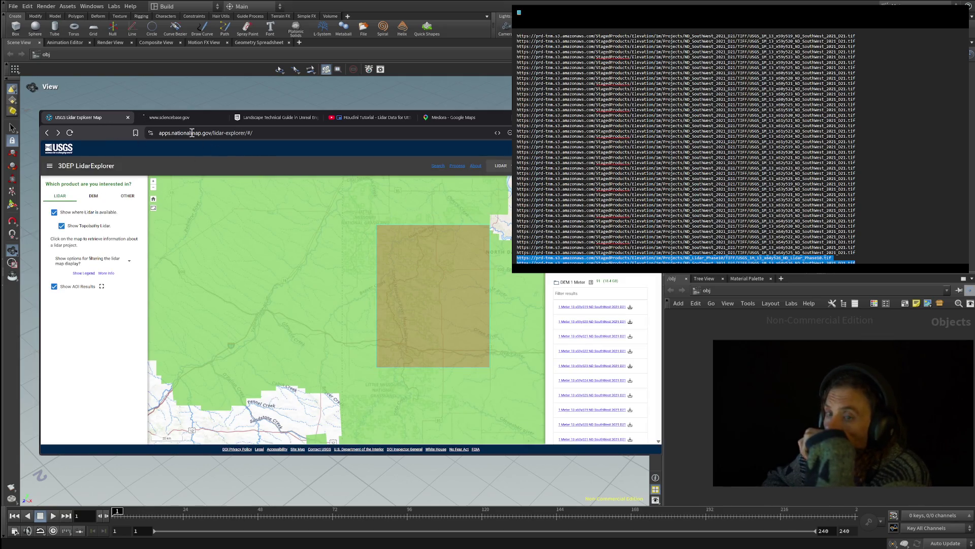
- Glance at the sciencebase page, then zoom the LidarExplorer map in on the AOI's lower-left corner
{"action": "left_click", "coordinate": [170, 115]}
{"action": "left_click", "coordinate": [119, 121]}
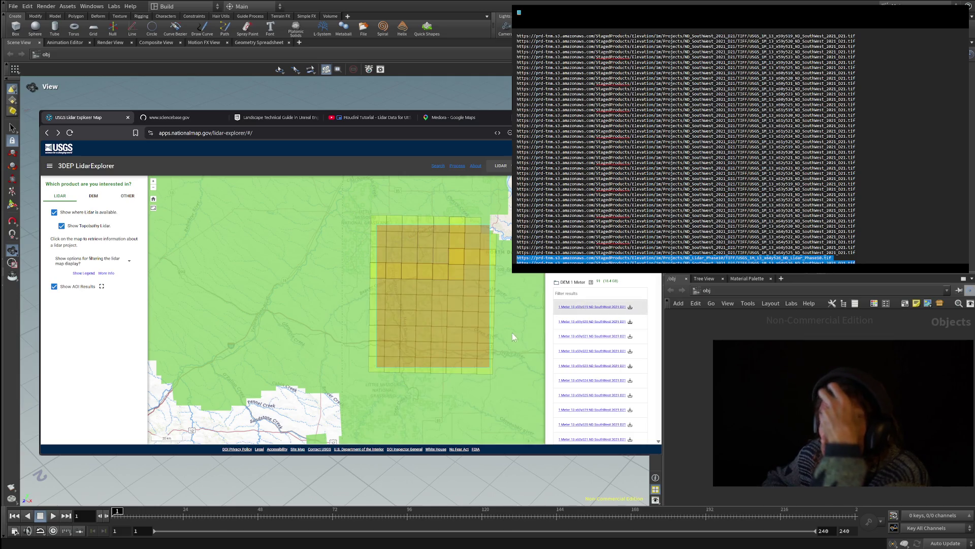
{"action": "scroll", "coordinate": [436, 340], "scroll_direction": "up", "scroll_amount": 2}
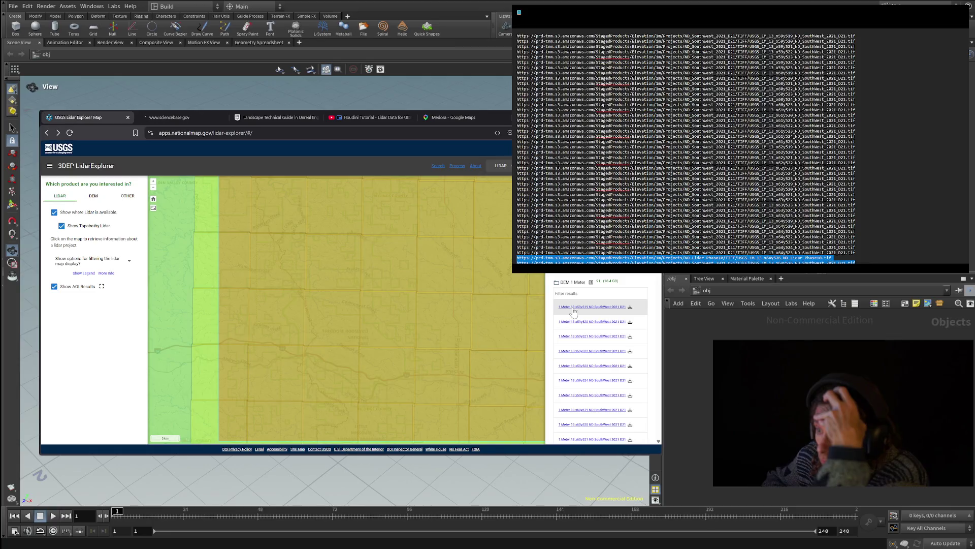
{"action": "scroll", "coordinate": [435, 288], "scroll_direction": "down", "scroll_amount": 2}
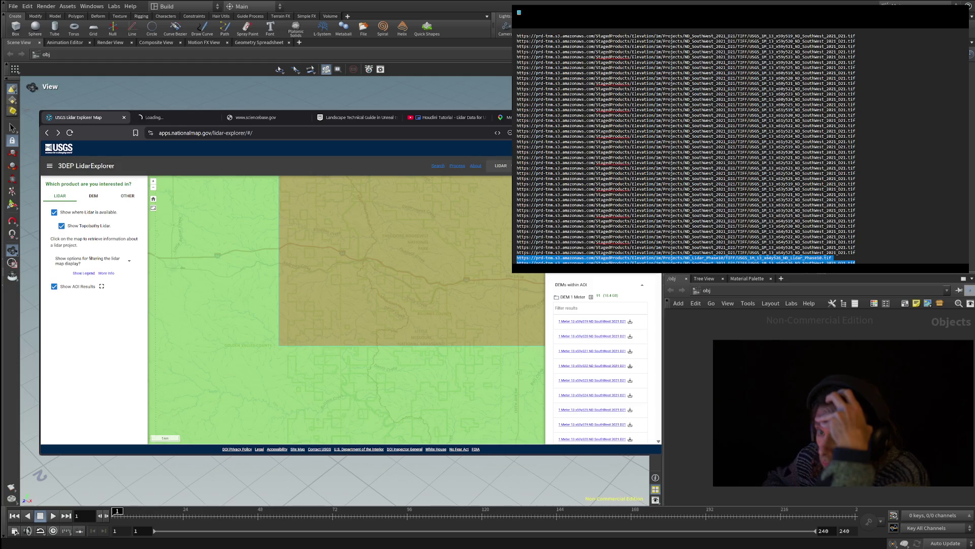
- Glance at the usgs.gov homepage, then duplicate the LidarExplorer map into a new tab
{"action": "left_click", "coordinate": [172, 118]}
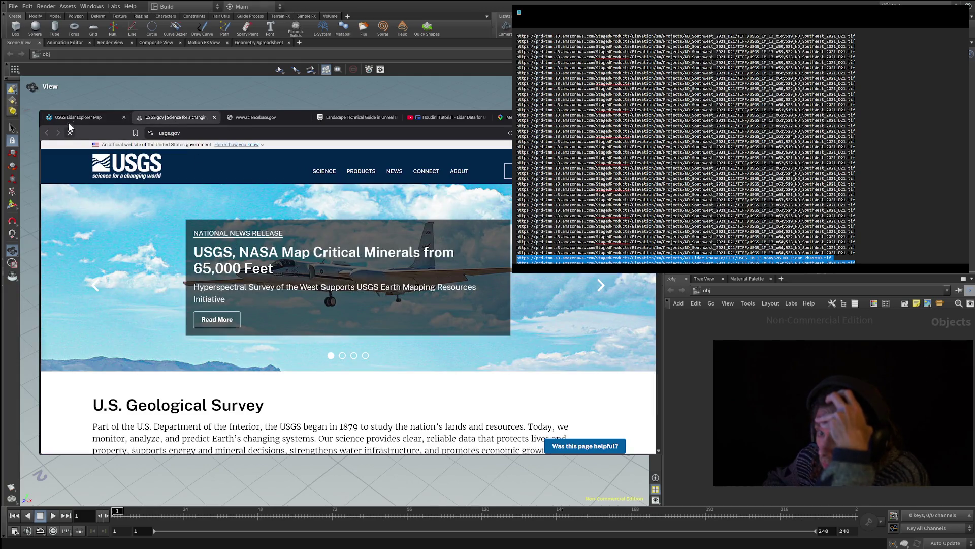
{"action": "left_click", "coordinate": [69, 122]}
{"action": "scroll", "coordinate": [427, 309], "scroll_direction": "down", "scroll_amount": 2}
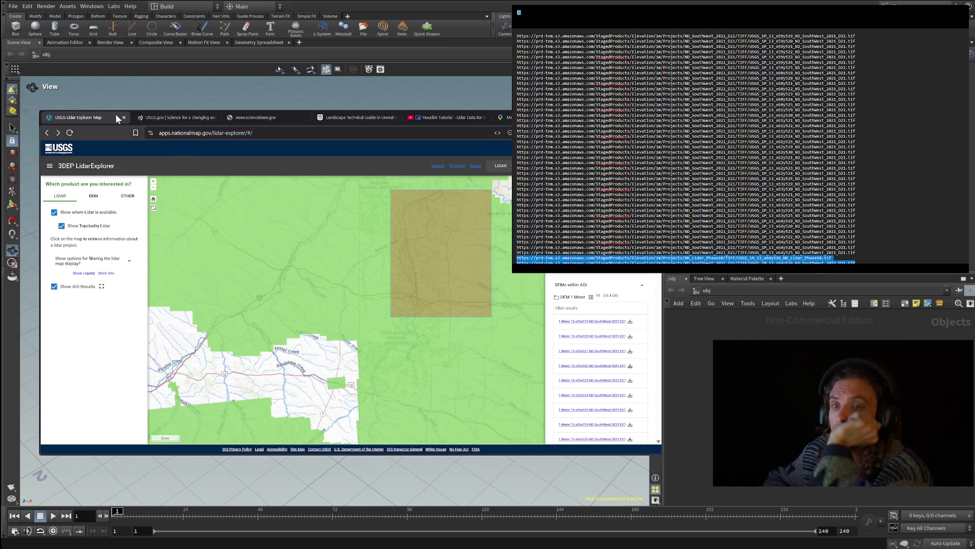
{"action": "left_click_drag", "start_coordinate": [116, 119], "coordinate": [147, 125], "text": "ctrl"}
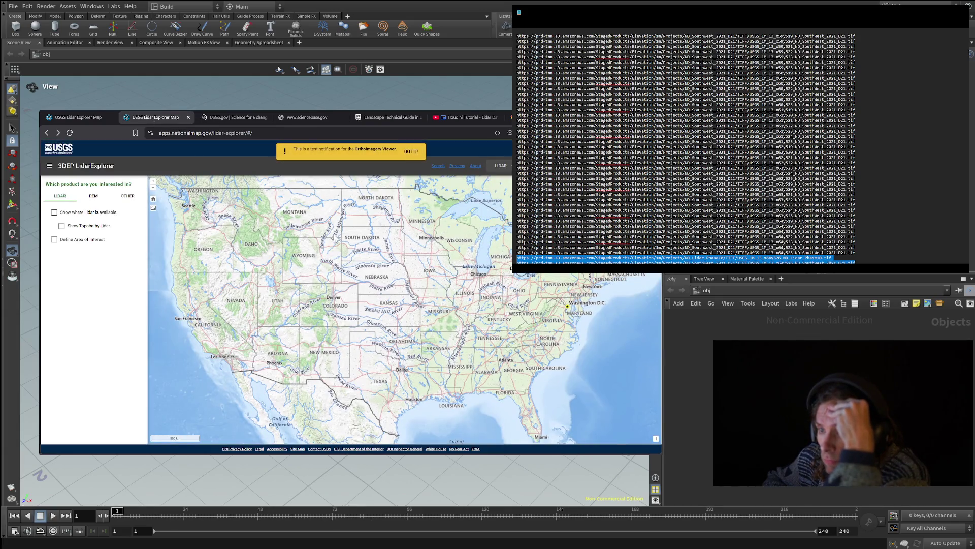
- Zoom and pan to North Dakota's Little Missouri National Grassland and show a lidar project's metadata
{"action": "scroll", "coordinate": [335, 241], "scroll_direction": "up", "scroll_amount": 5}
{"action": "scroll", "coordinate": [342, 288], "scroll_direction": "up", "scroll_amount": 3}
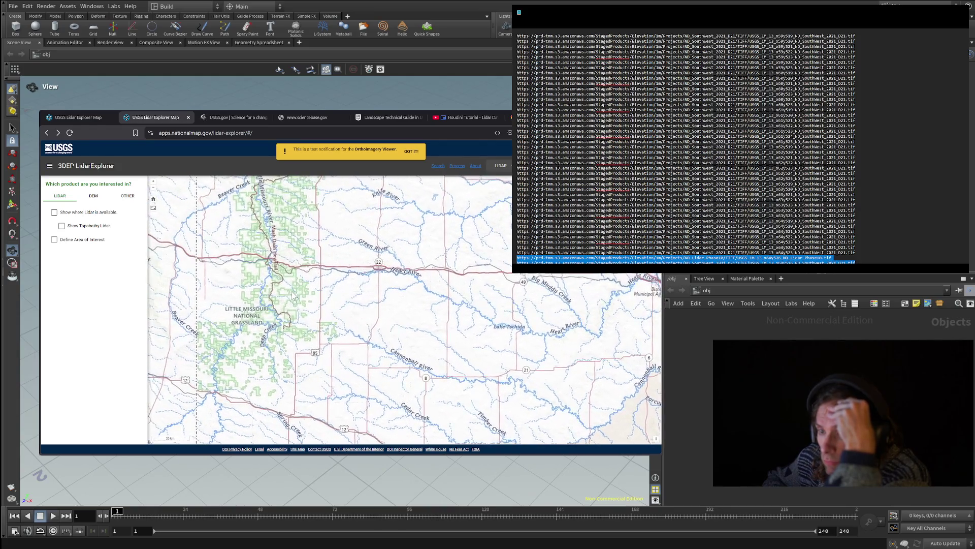
{"action": "scroll", "coordinate": [293, 296], "scroll_direction": "up", "scroll_amount": 4}
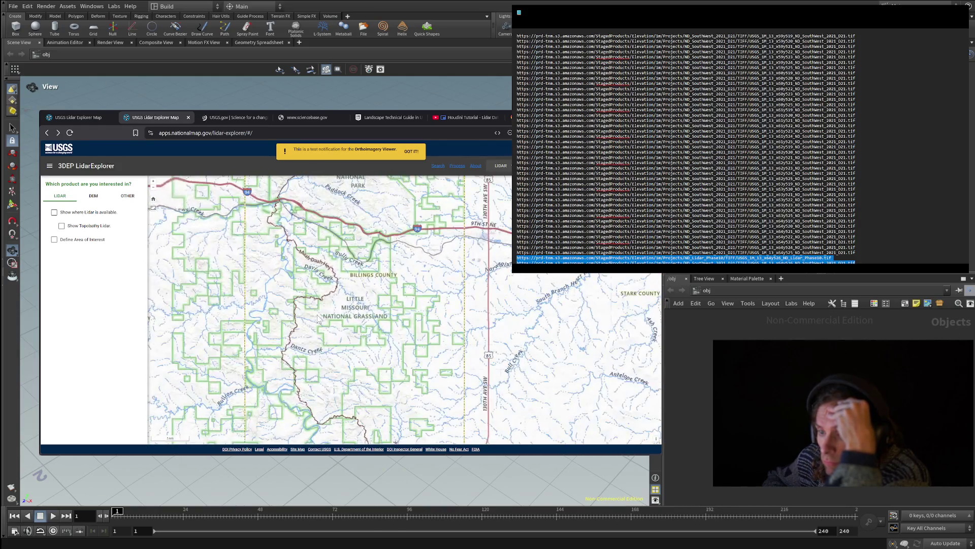
{"action": "left_click_drag", "start_coordinate": [318, 319], "coordinate": [297, 220]}
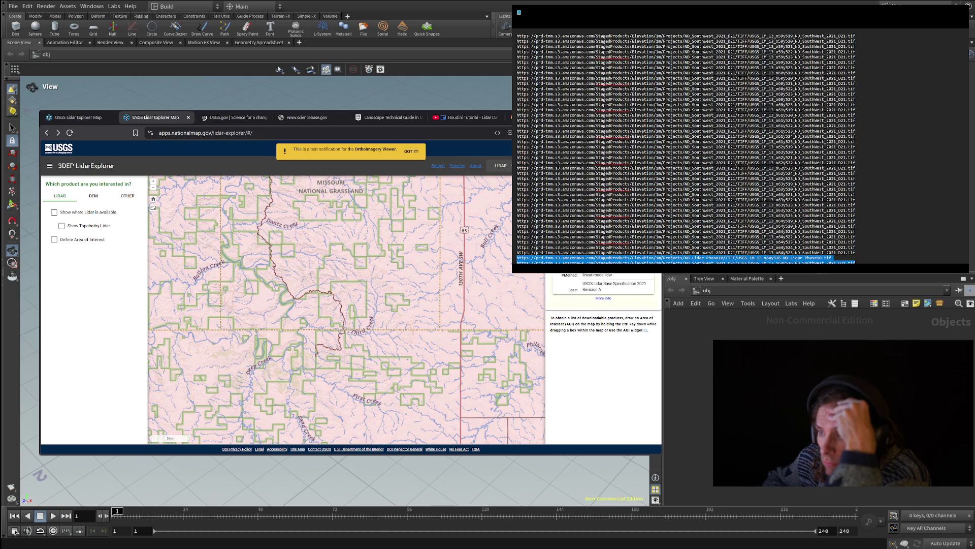
{"action": "left_click", "coordinate": [603, 299]}
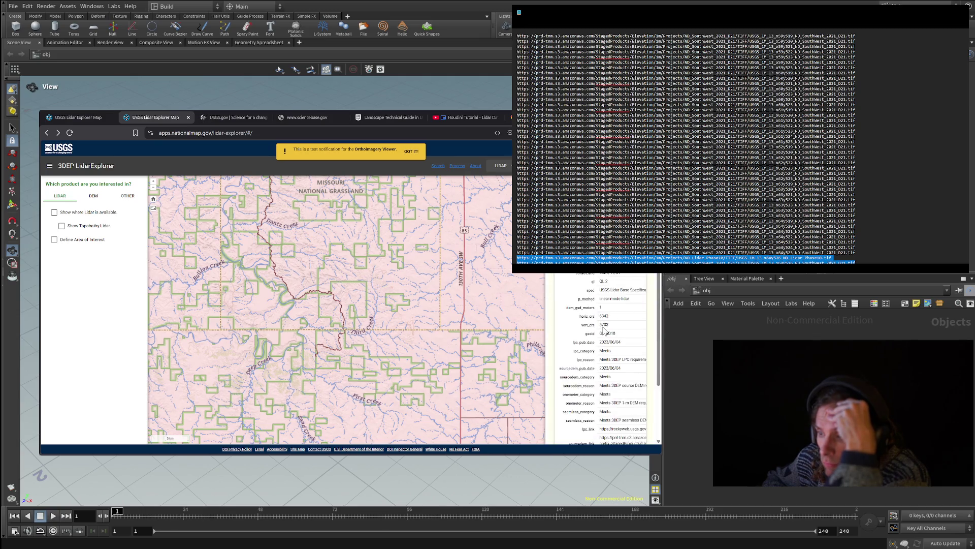
- Scroll through the lidar project's metadata table columns and rows, then close the project panel
{"action": "mouse_move", "coordinate": [578, 400]}
{"action": "left_mouse_down"}
{"action": "mouse_move", "coordinate": [598, 402]}
{"action": "mouse_move", "coordinate": [571, 402]}
{"action": "left_mouse_up"}
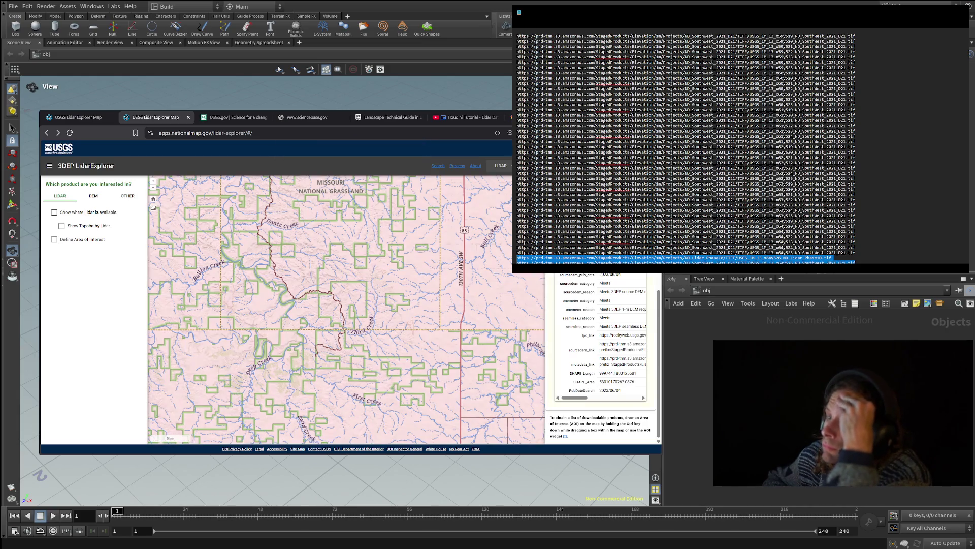
{"action": "scroll", "coordinate": [601, 355], "scroll_direction": "up", "scroll_amount": 5}
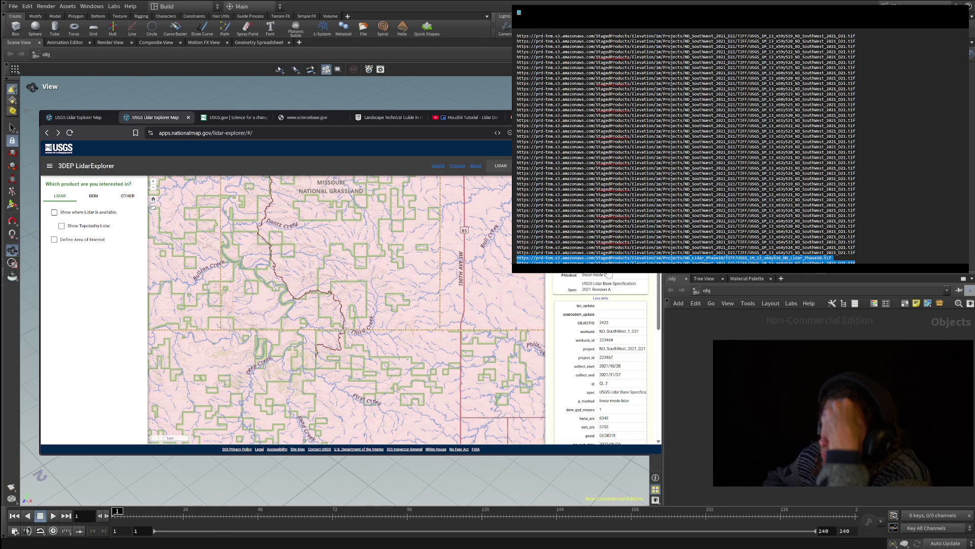
{"action": "scroll", "coordinate": [631, 304], "scroll_direction": "down", "scroll_amount": 4}
{"action": "scroll", "coordinate": [631, 305], "scroll_direction": "down", "scroll_amount": 4}
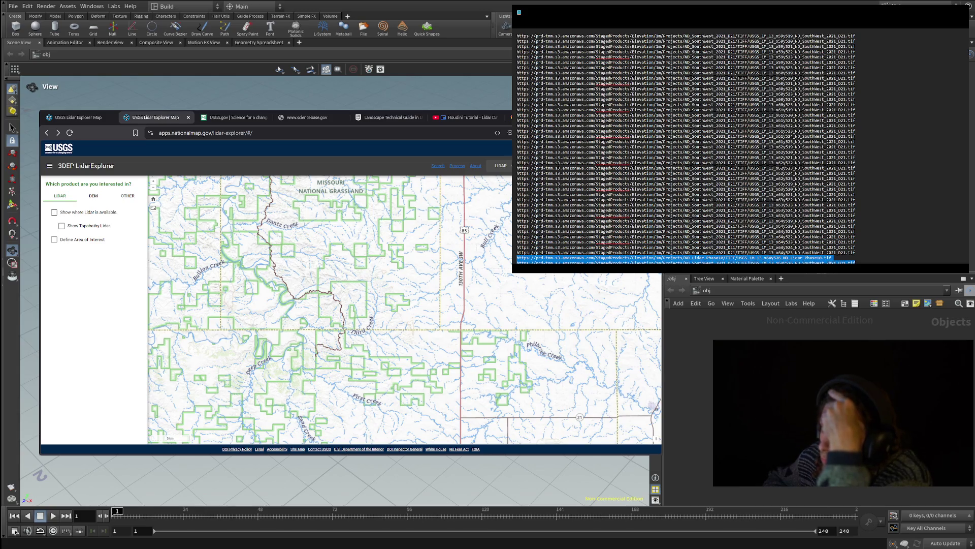
- Check the cloud processing page, return to the lidar availability map, and zoom toward North Dakota
{"action": "left_click", "coordinate": [456, 167]}
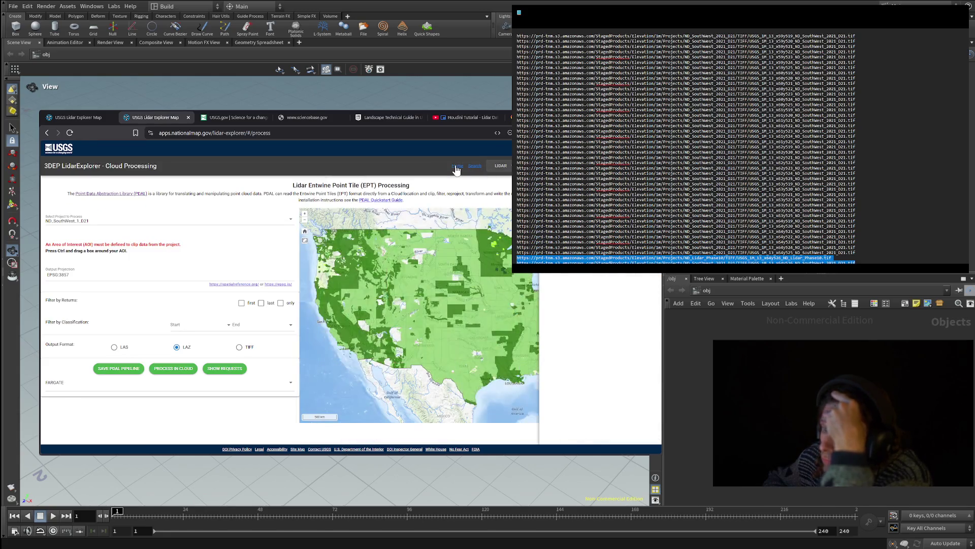
{"action": "left_click", "coordinate": [457, 168]}
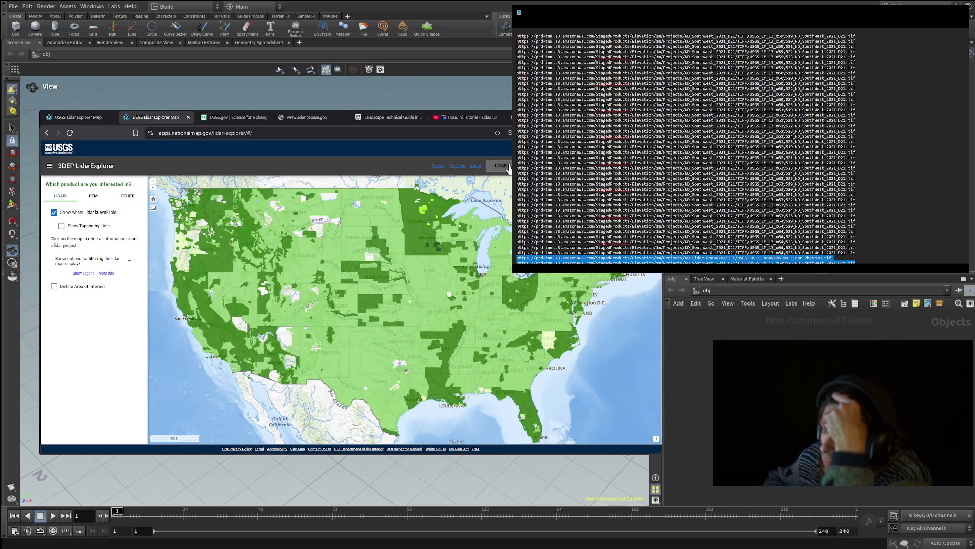
{"action": "scroll", "coordinate": [373, 212], "scroll_direction": "up", "scroll_amount": 1}
{"action": "scroll", "coordinate": [374, 211], "scroll_direction": "up", "scroll_amount": 2}
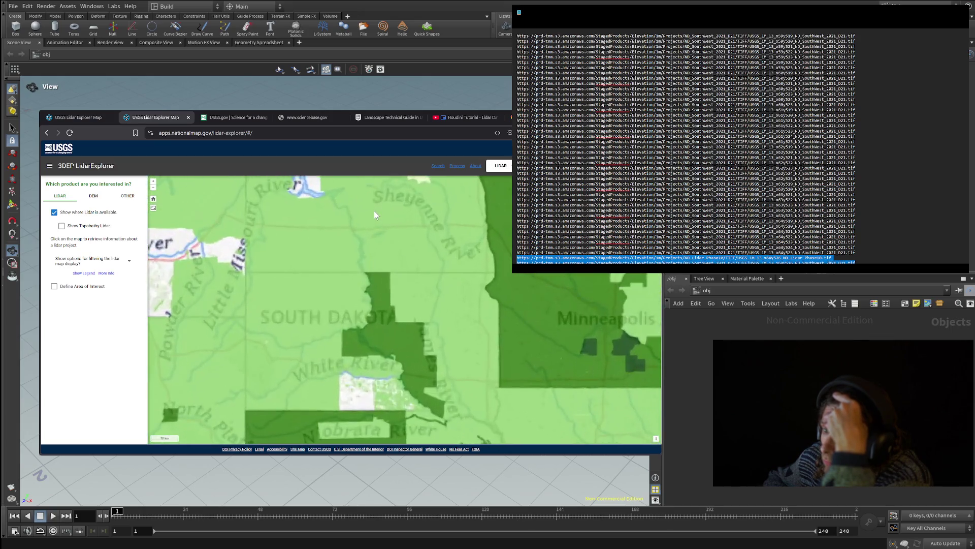
{"action": "scroll", "coordinate": [307, 304], "scroll_direction": "up", "scroll_amount": 3}
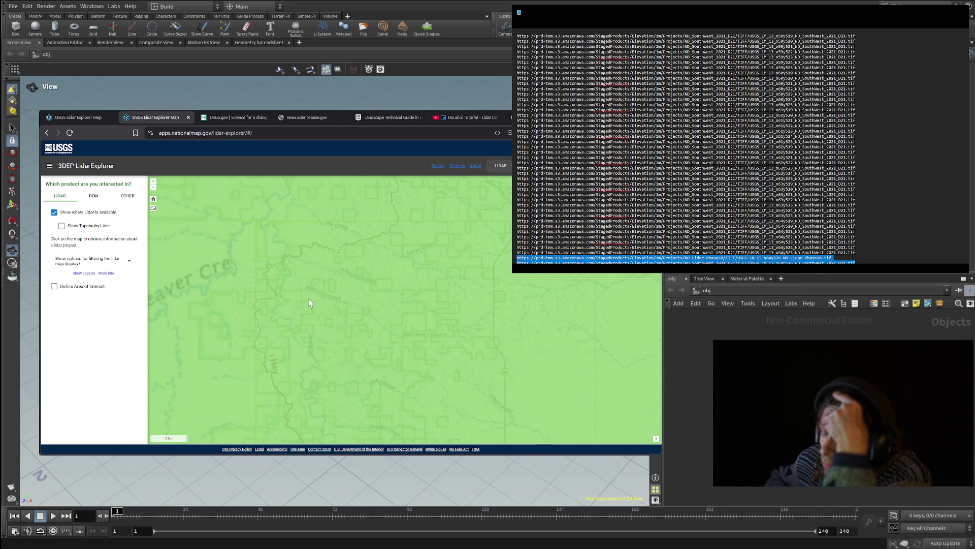
{"action": "scroll", "coordinate": [269, 304], "scroll_direction": "up", "scroll_amount": 1}
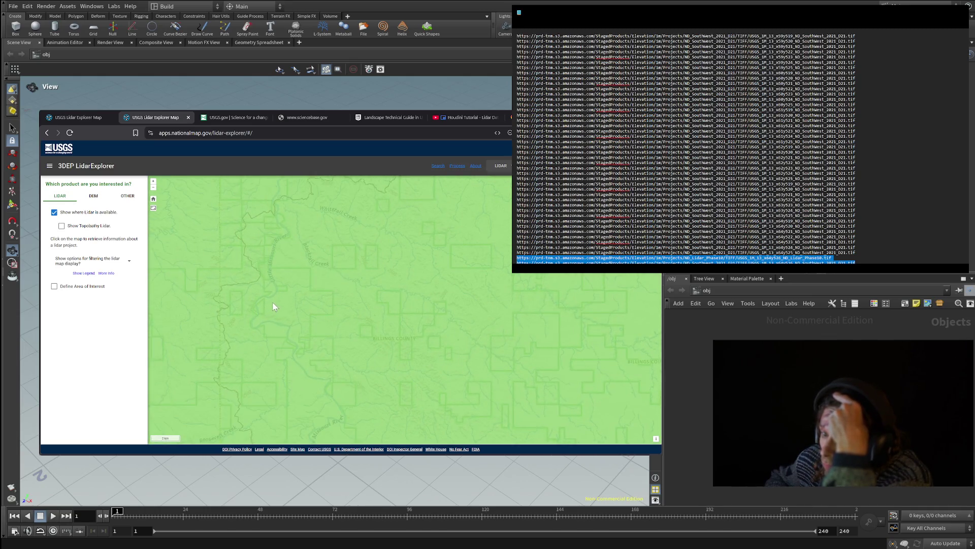
{"action": "scroll", "coordinate": [276, 301], "scroll_direction": "up", "scroll_amount": 1}
- Fine-tune zoom and pan to center Stark County, North Dakota, then enable area-of-interest drawing
{"action": "scroll", "coordinate": [297, 319], "scroll_direction": "down", "scroll_amount": 2}
{"action": "scroll", "coordinate": [435, 331], "scroll_direction": "down", "scroll_amount": 1}
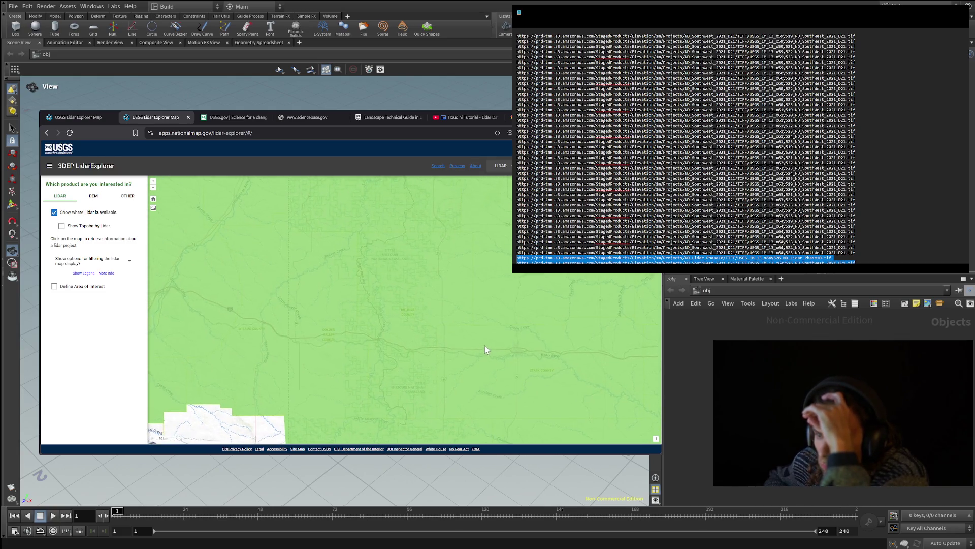
{"action": "scroll", "coordinate": [484, 347], "scroll_direction": "up", "scroll_amount": 1}
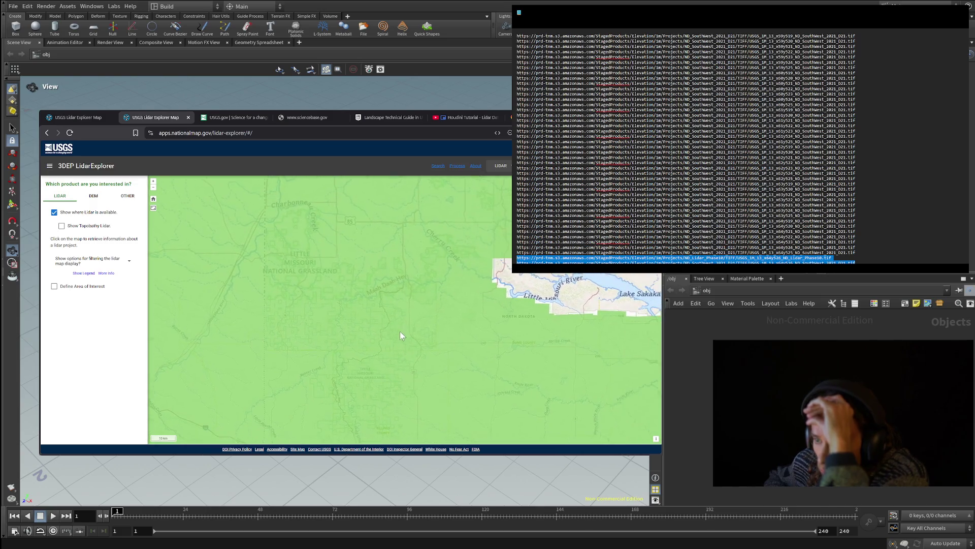
{"action": "scroll", "coordinate": [400, 332], "scroll_direction": "down", "scroll_amount": 1}
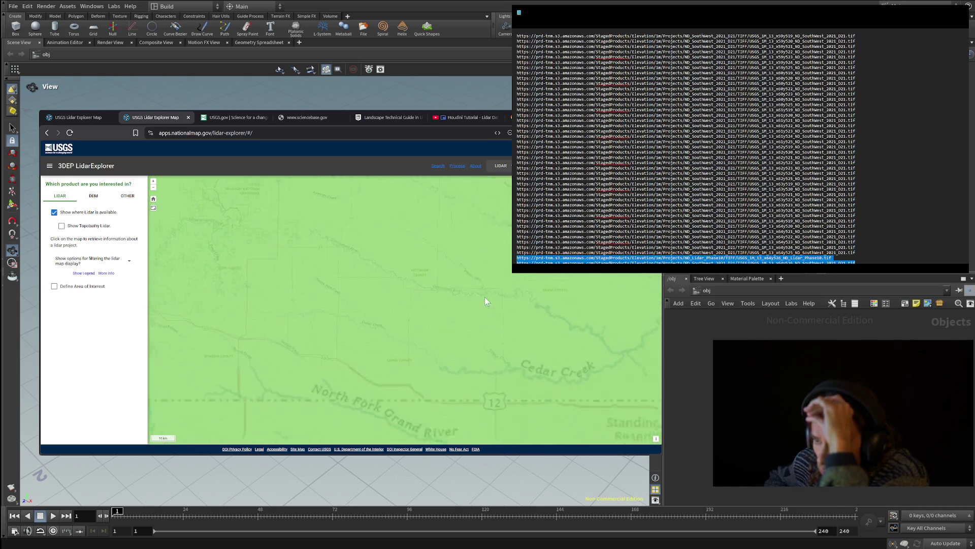
{"action": "scroll", "coordinate": [483, 299], "scroll_direction": "down", "scroll_amount": 1}
{"action": "scroll", "coordinate": [542, 352], "scroll_direction": "down", "scroll_amount": 1}
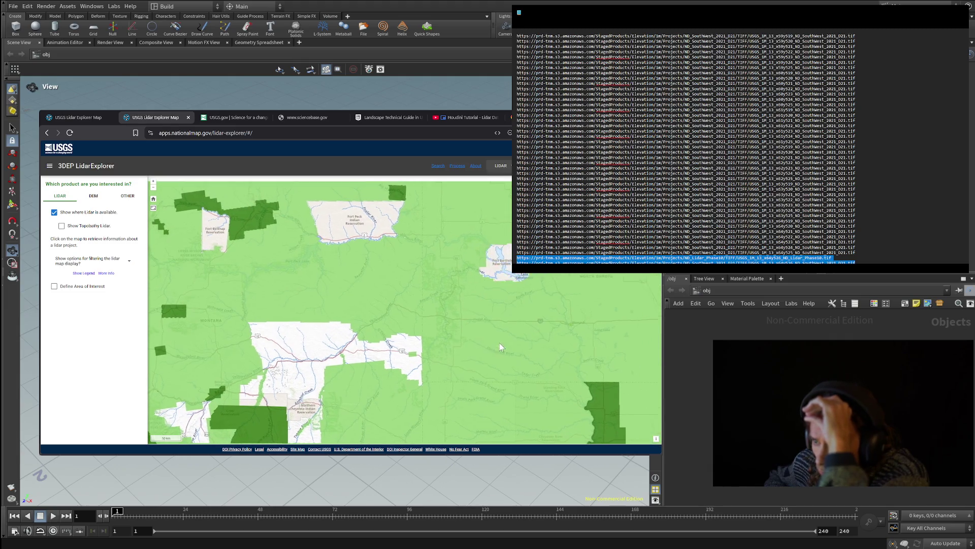
{"action": "scroll", "coordinate": [487, 329], "scroll_direction": "up", "scroll_amount": 2}
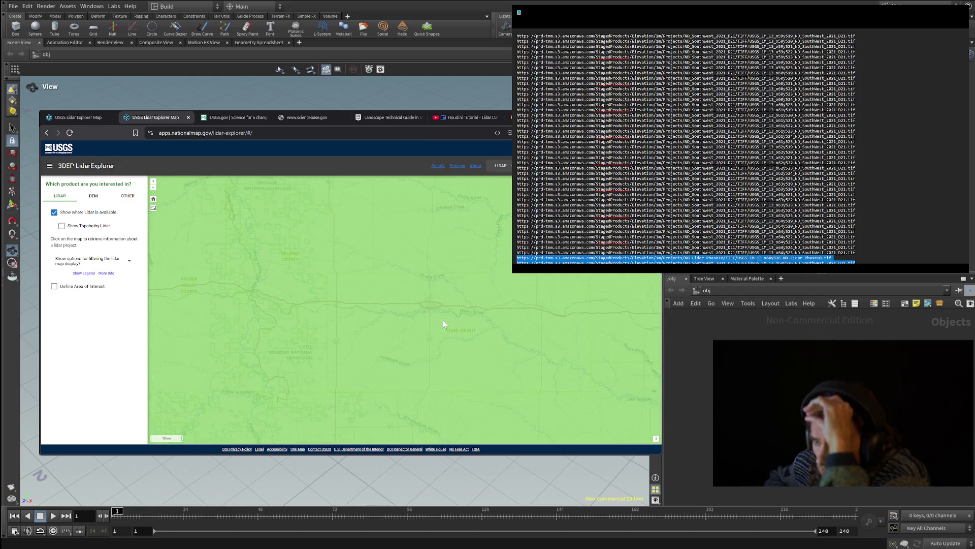
{"action": "left_click_drag", "start_coordinate": [434, 306], "coordinate": [421, 313]}
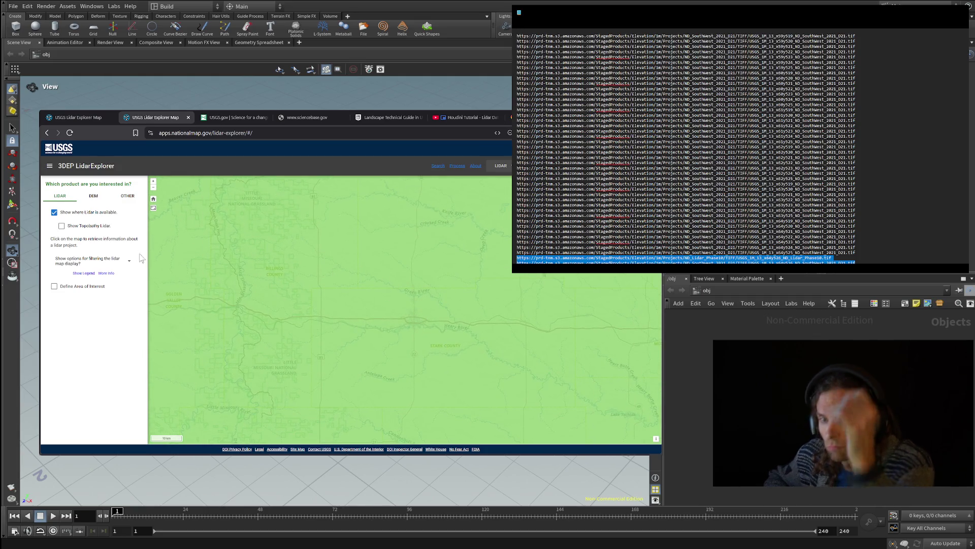
{"action": "left_click", "coordinate": [54, 286]}
- Draw a small area-of-interest box near the map centre and list its Lidar Point Cloud (LPC) tiles
{"action": "left_click_drag", "start_coordinate": [412, 309], "coordinate": [431, 333], "text": "ctrl"}
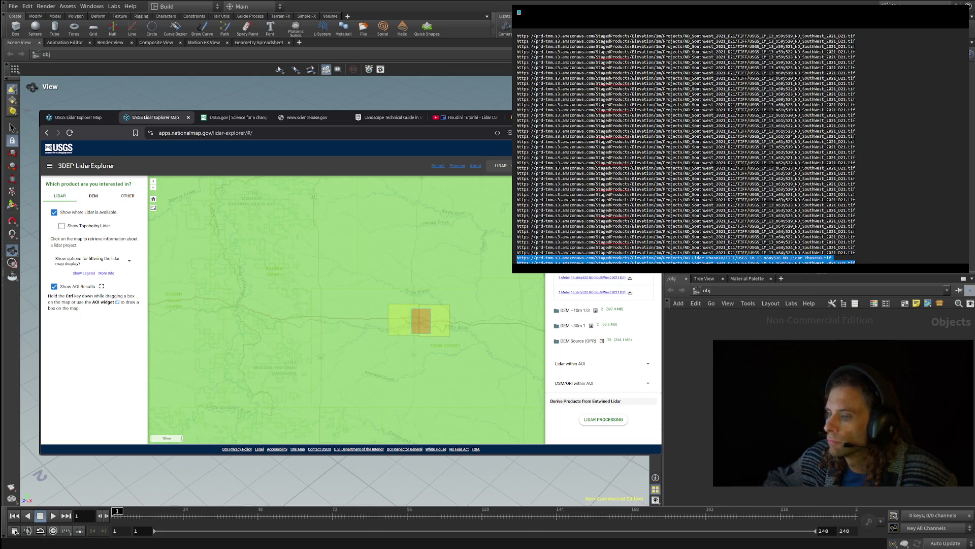
{"action": "left_click", "coordinate": [648, 364]}
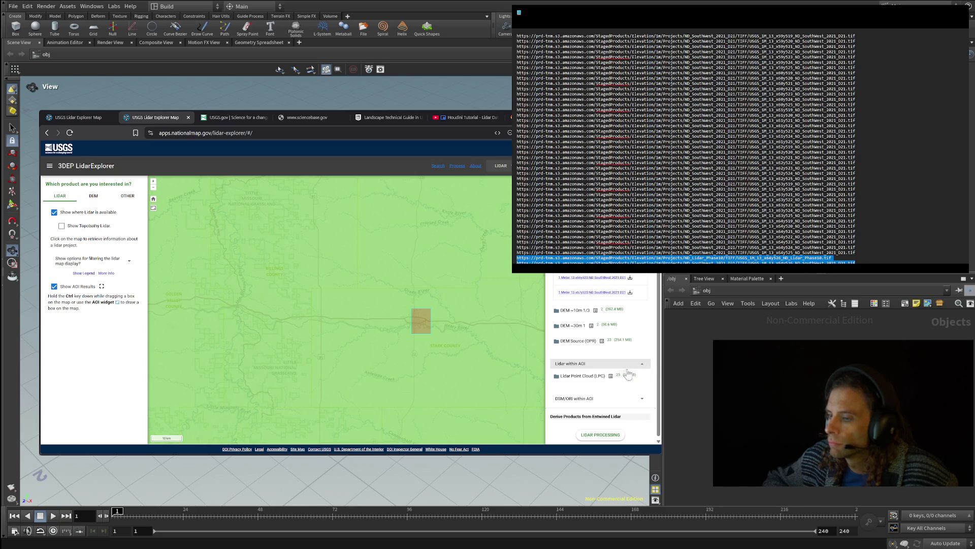
{"action": "left_click", "coordinate": [601, 377]}
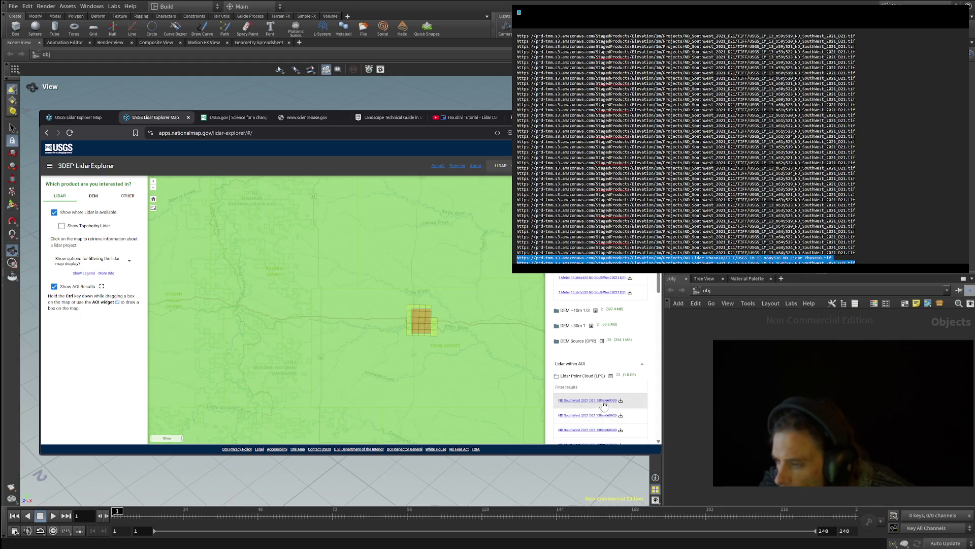
- Download the first ND SouthWest point cloud tile and check the DEM Source (OPR) files
{"action": "left_click", "coordinate": [621, 401]}
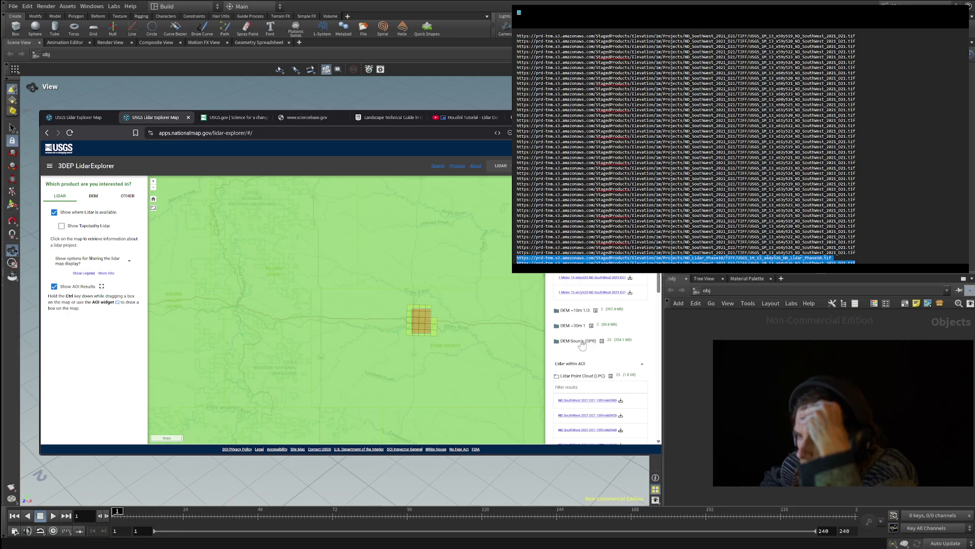
{"action": "left_click", "coordinate": [584, 342]}
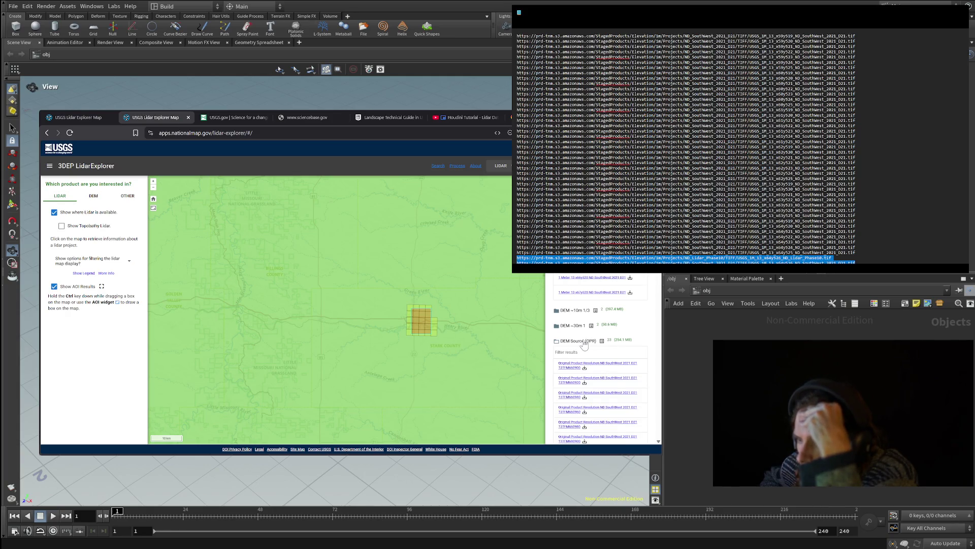
{"action": "left_click", "coordinate": [584, 343]}
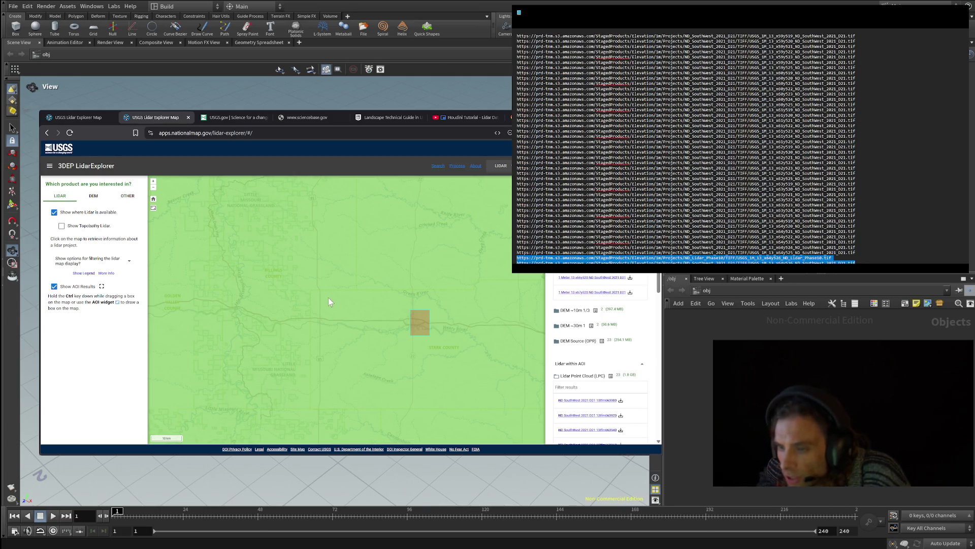
- Redraw the area of interest as a wider box over the river
{"action": "left_click_drag", "start_coordinate": [360, 309], "coordinate": [434, 339], "text": "ctrl"}
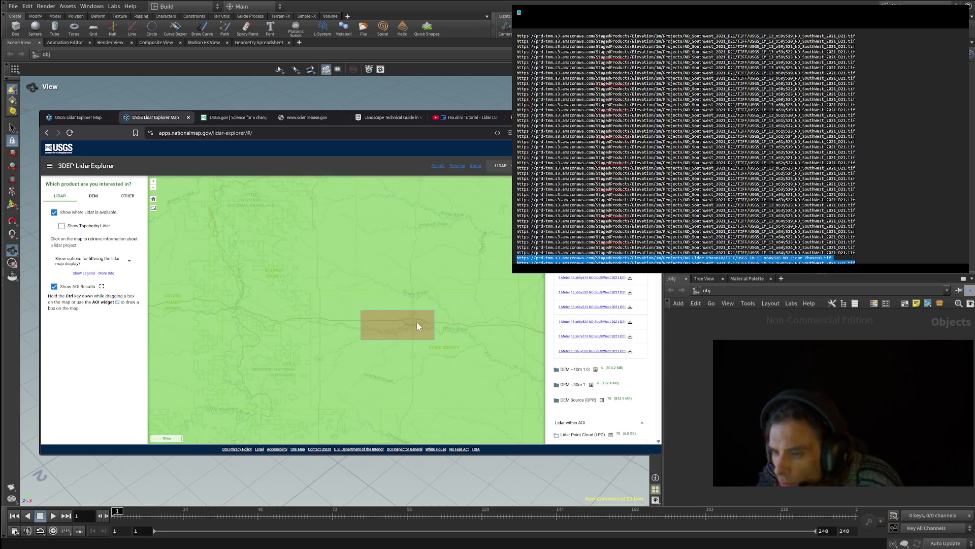
{"action": "left_click_drag", "start_coordinate": [384, 315], "coordinate": [421, 329], "text": "ctrl"}
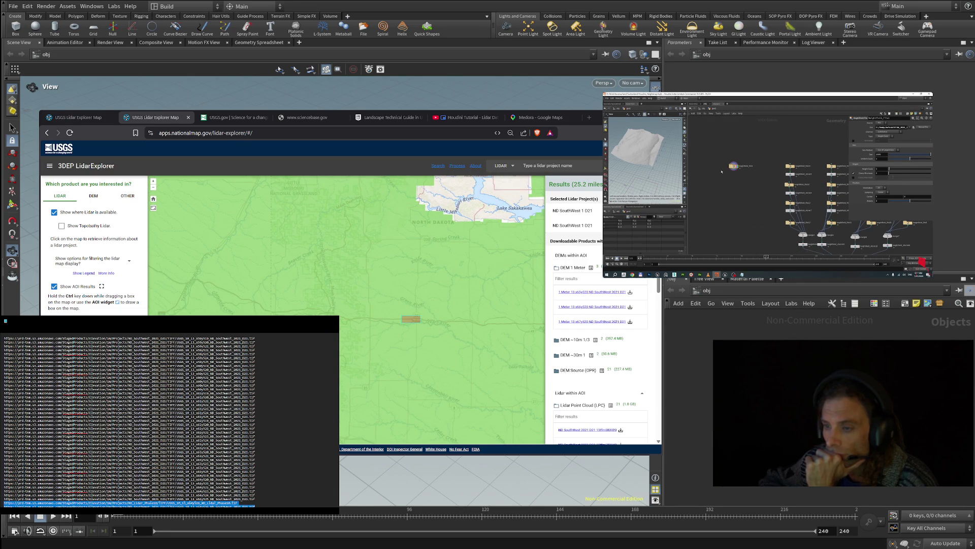
- Stretch the area of interest westward into a long strip along the river
{"action": "mouse_move", "coordinate": [419, 325]}
{"action": "left_mouse_down"}
{"action": "mouse_move", "coordinate": [368, 304]}
{"action": "mouse_move", "coordinate": [413, 339]}
{"action": "mouse_move", "coordinate": [448, 347]}
{"action": "left_mouse_up"}
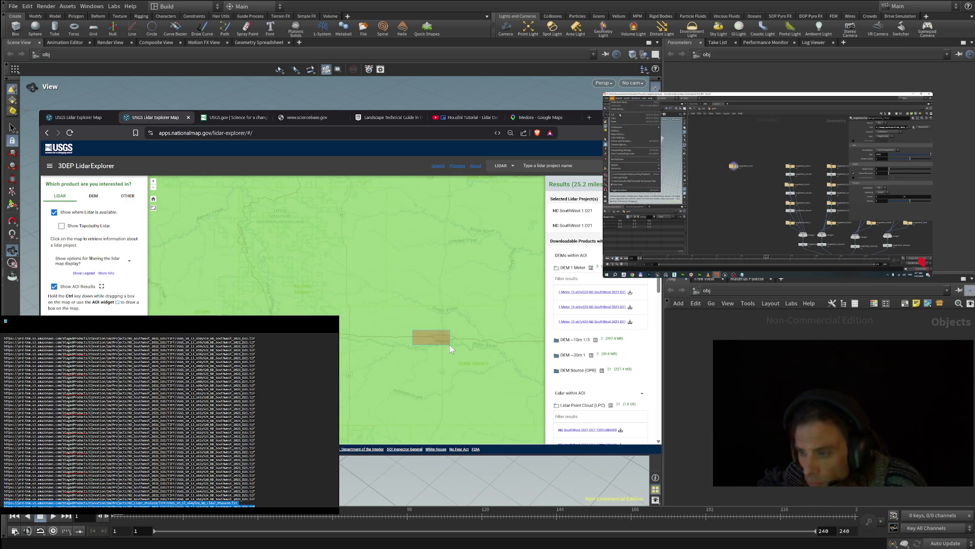
{"action": "left_click", "coordinate": [449, 345]}
{"action": "mouse_move", "coordinate": [365, 321]}
{"action": "left_mouse_down"}
{"action": "mouse_move", "coordinate": [336, 318]}
{"action": "mouse_move", "coordinate": [334, 332]}
{"action": "left_mouse_up"}
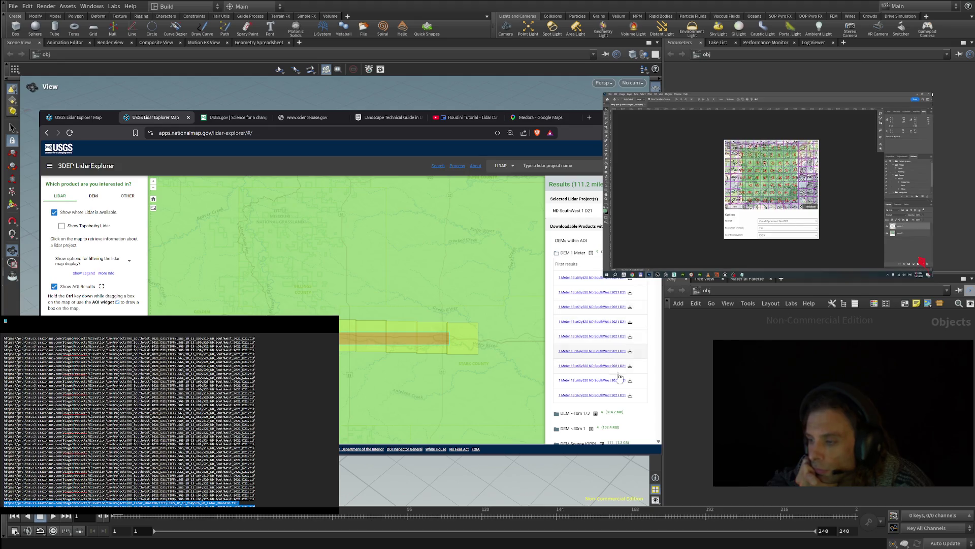
- Return to the first Lidar Explorer tab showing its large gridded selection
{"action": "left_click", "coordinate": [99, 115]}
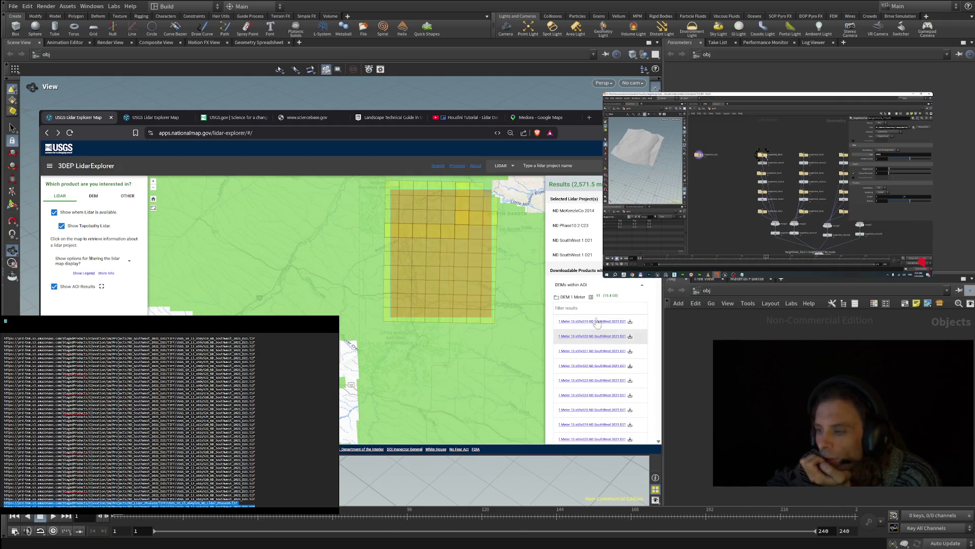
{"action": "scroll", "coordinate": [596, 322], "scroll_direction": "down", "scroll_amount": 2}
{"action": "scroll", "coordinate": [596, 323], "scroll_direction": "down", "scroll_amount": 2}
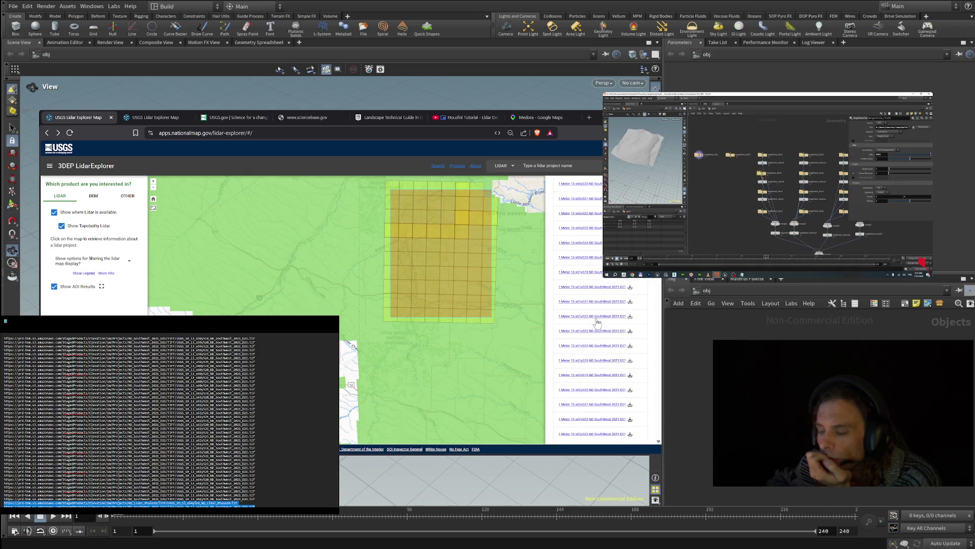
{"action": "left_click", "coordinate": [154, 116]}
{"action": "left_click", "coordinate": [92, 117]}
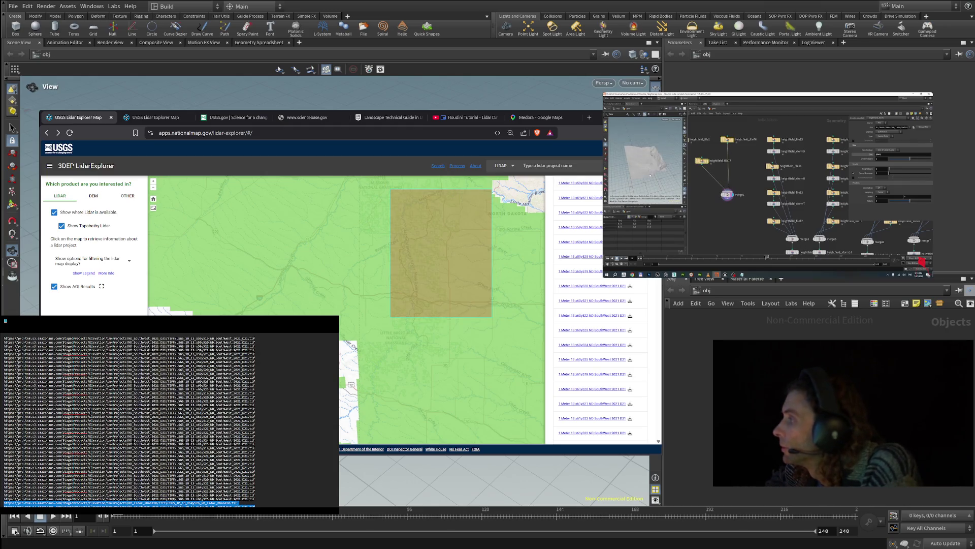
{"action": "mouse_move", "coordinate": [712, 166]}
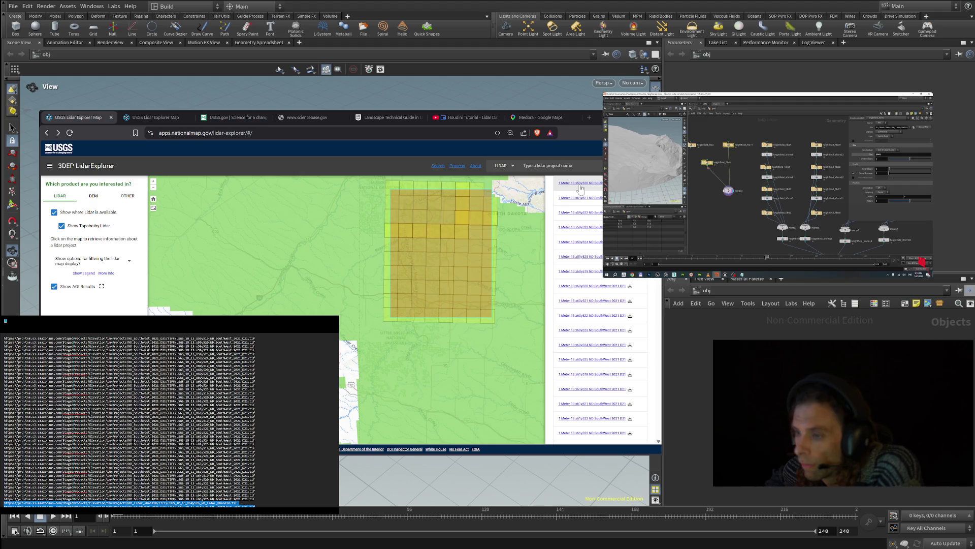
{"action": "key", "text": "ctrl+Tab"}
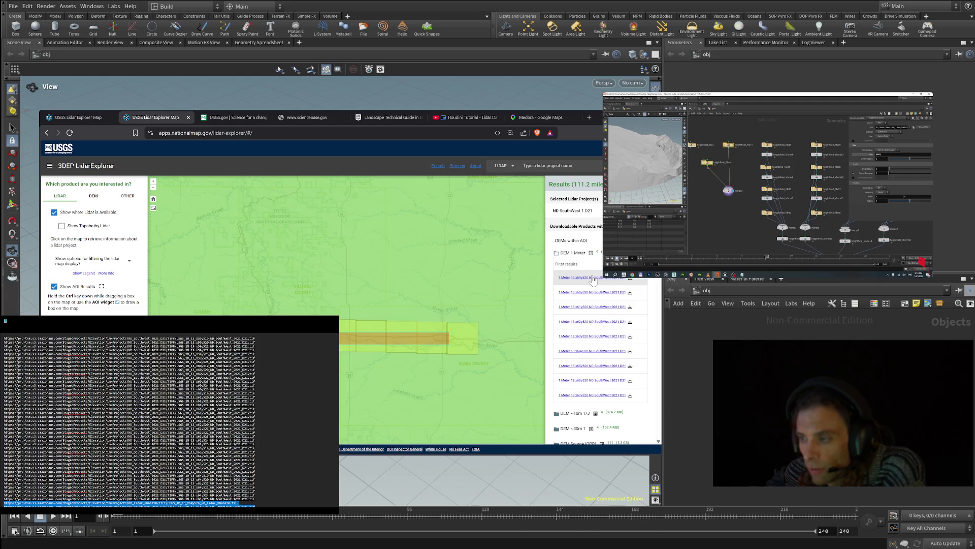
{"action": "left_click", "coordinate": [92, 119]}
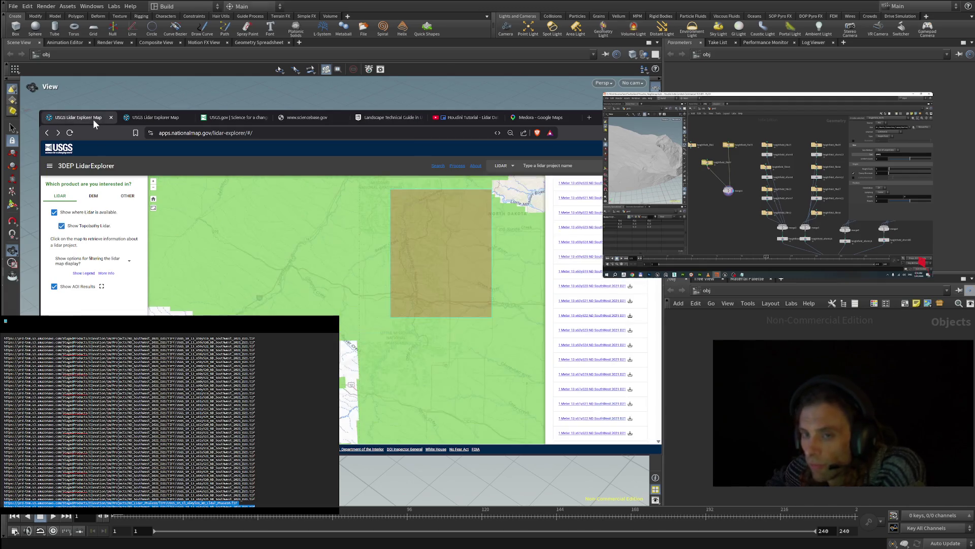
- In a fresh Lidar Explorer map near Theodore Roosevelt National Park, show where lidar is available
{"action": "left_click", "coordinate": [166, 115]}
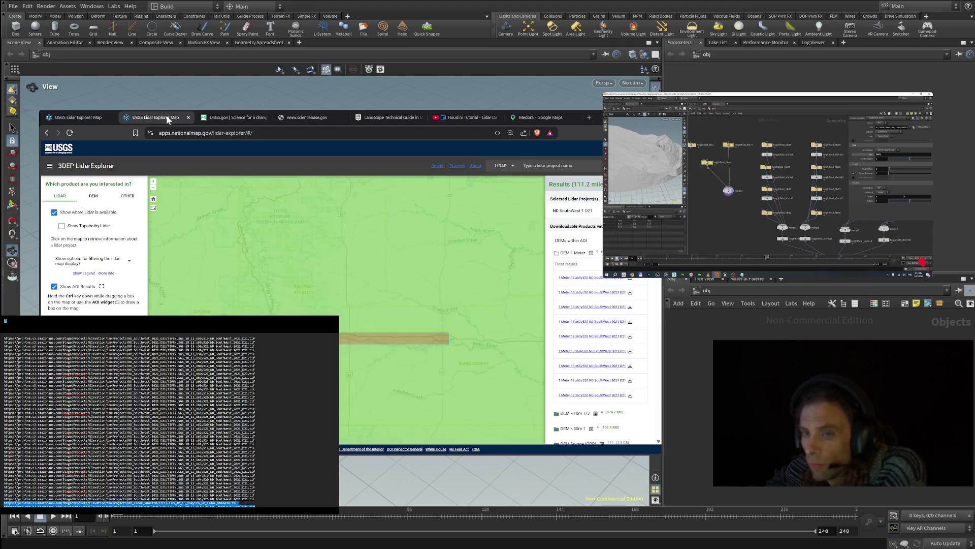
{"action": "left_click", "coordinate": [105, 118]}
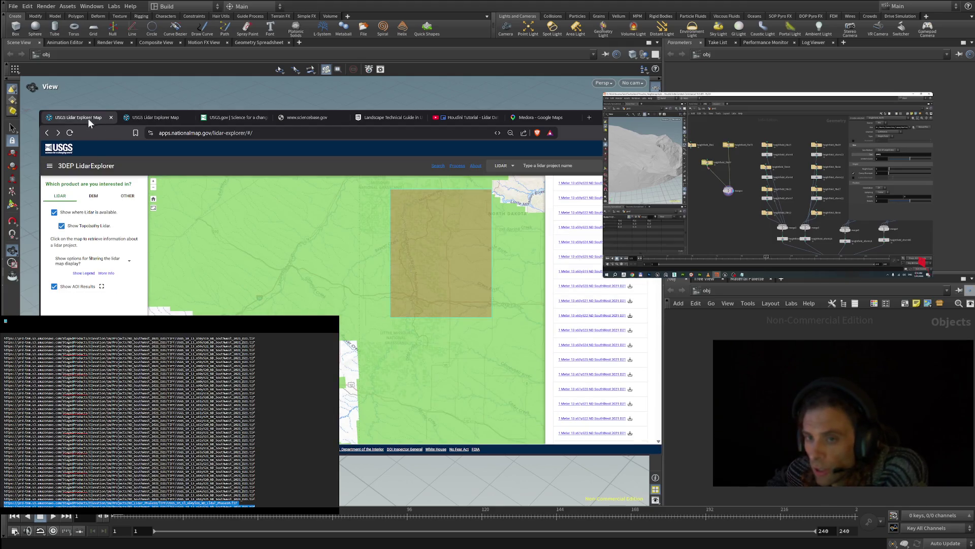
{"action": "middle_click", "coordinate": [70, 132]}
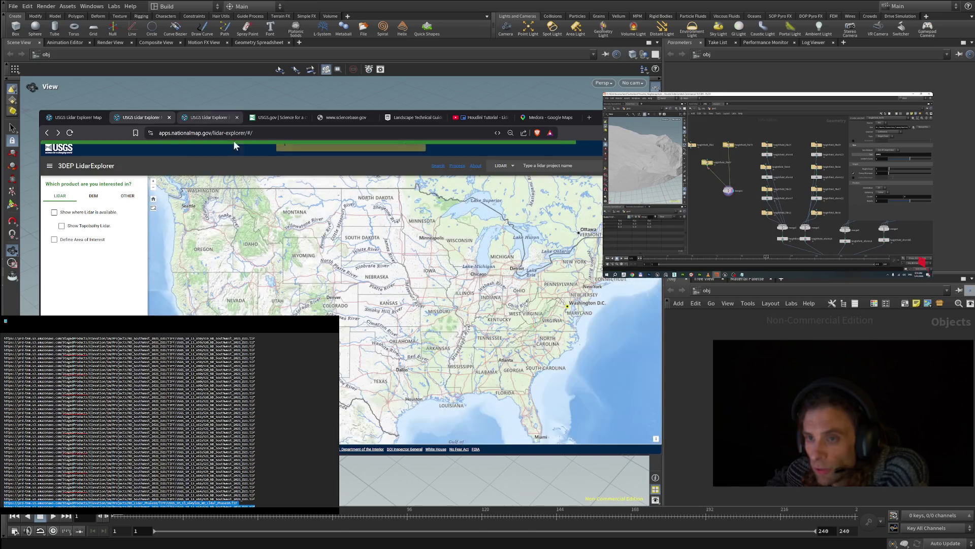
{"action": "scroll", "coordinate": [362, 215], "scroll_direction": "up", "scroll_amount": 5}
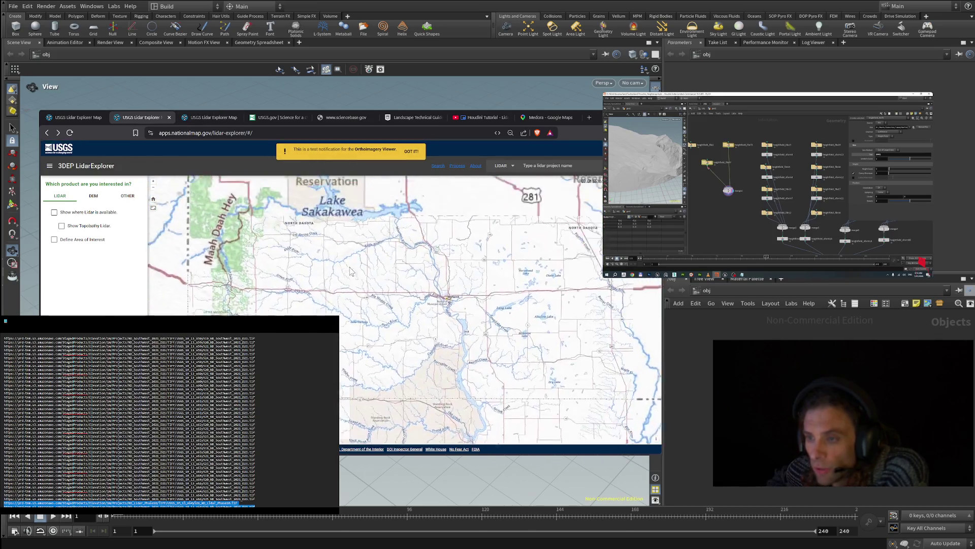
{"action": "scroll", "coordinate": [343, 262], "scroll_direction": "up", "scroll_amount": 3}
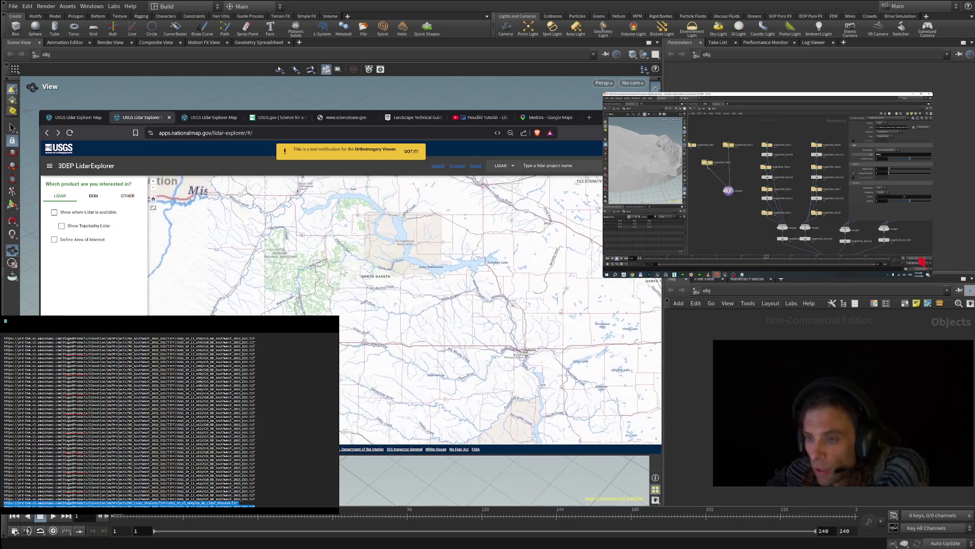
{"action": "left_click_drag", "start_coordinate": [313, 246], "coordinate": [334, 282]}
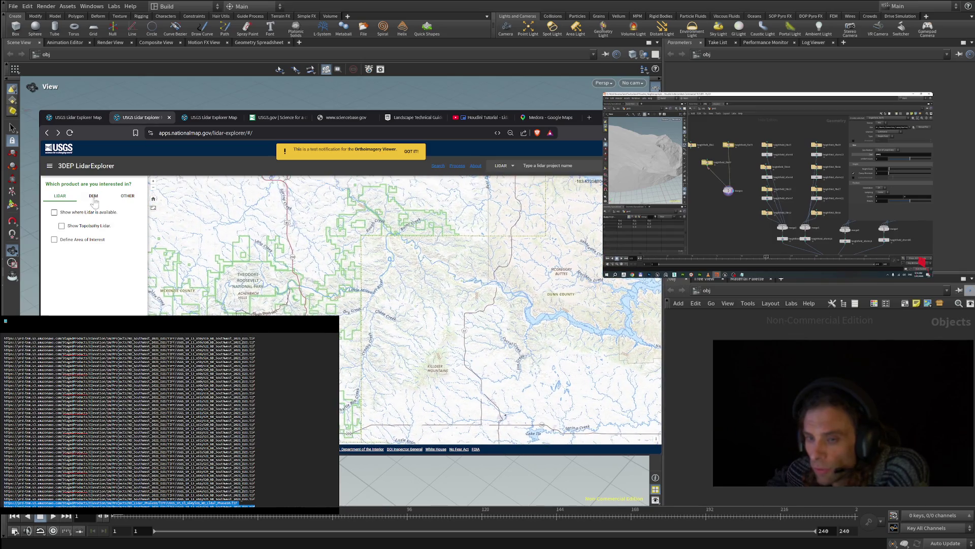
{"action": "left_click", "coordinate": [75, 214]}
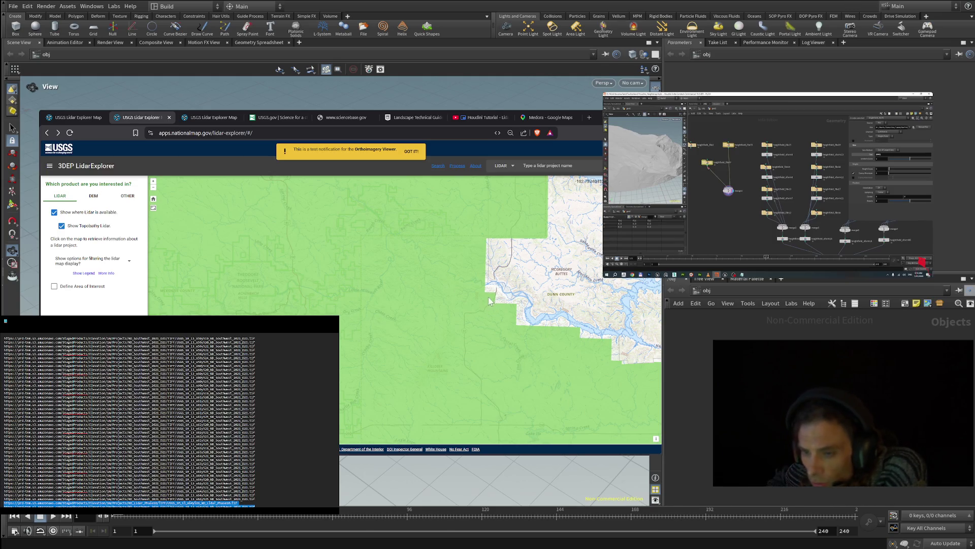
{"action": "left_click_drag", "start_coordinate": [488, 303], "coordinate": [512, 272]}
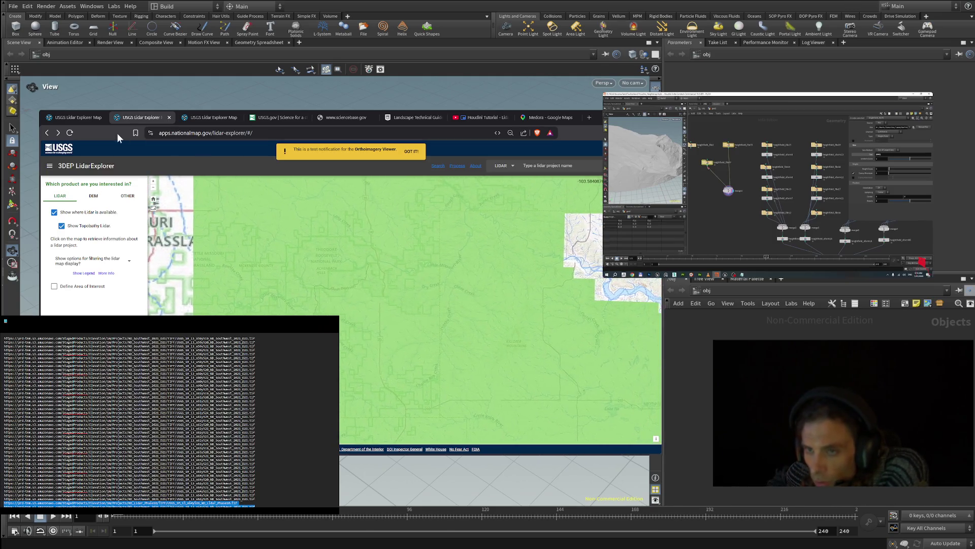
- Return to the first map and pan to frame its area of interest
{"action": "left_click", "coordinate": [76, 117]}
{"action": "left_click_drag", "start_coordinate": [358, 242], "coordinate": [295, 303]}
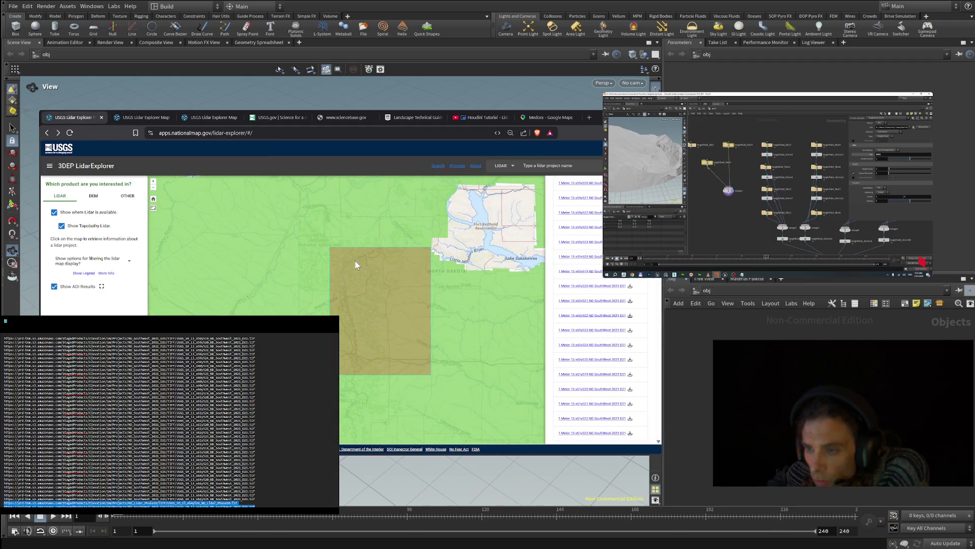
{"action": "scroll", "coordinate": [356, 265], "scroll_direction": "up", "scroll_amount": 2}
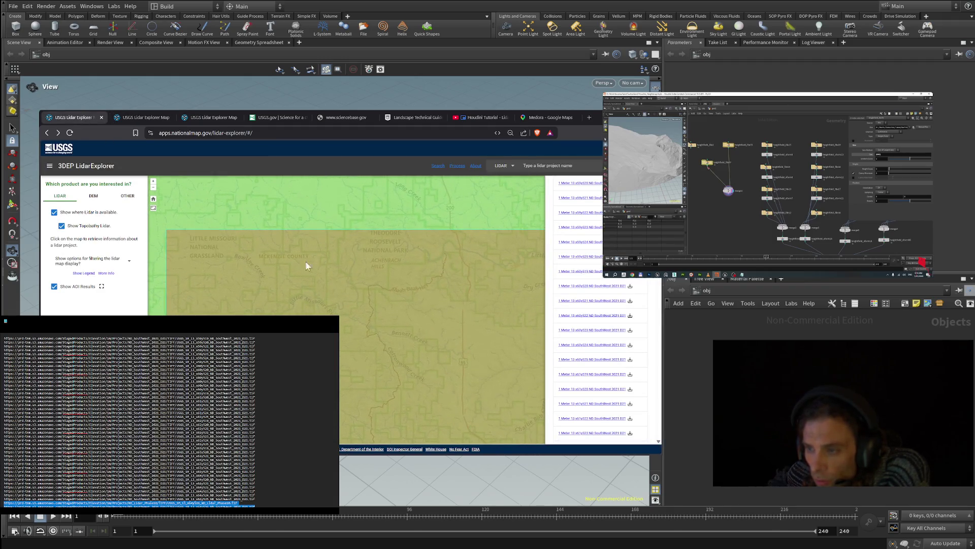
{"action": "mouse_move", "coordinate": [319, 247]}
{"action": "left_mouse_down"}
{"action": "mouse_move", "coordinate": [272, 265]}
{"action": "mouse_move", "coordinate": [212, 267]}
{"action": "left_mouse_up"}
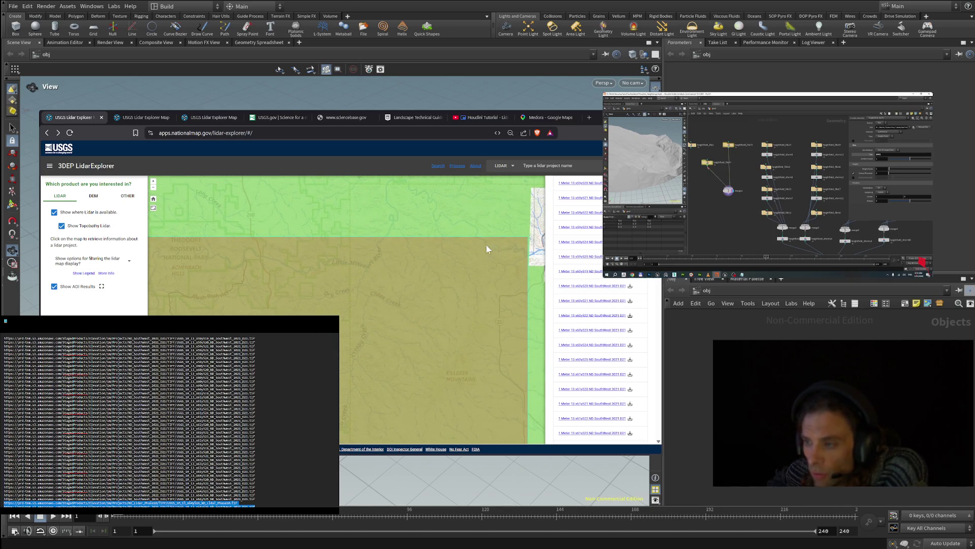
{"action": "left_click", "coordinate": [143, 117]}
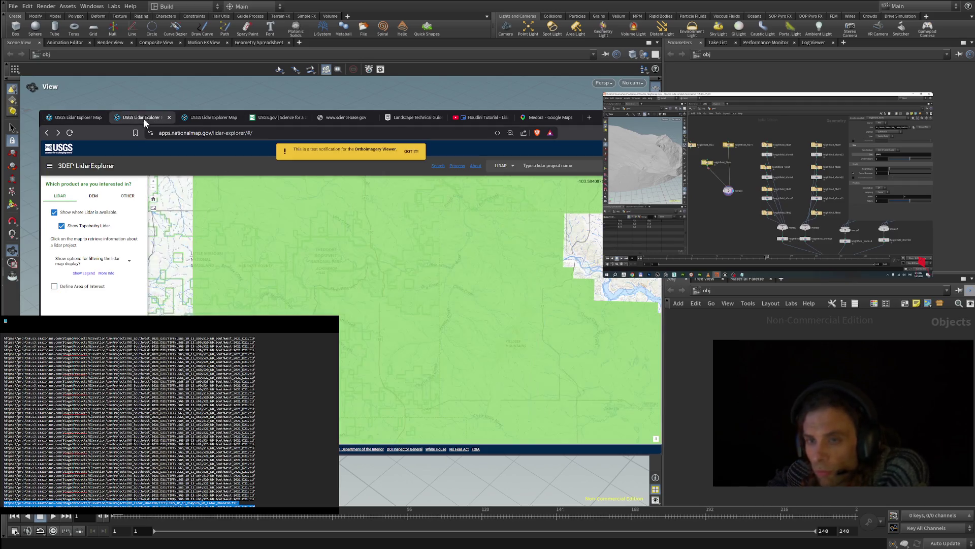
- On the third map, frame Lake Sakakawea and the Little Missouri River, zooming the page out one step
{"action": "left_click", "coordinate": [207, 116]}
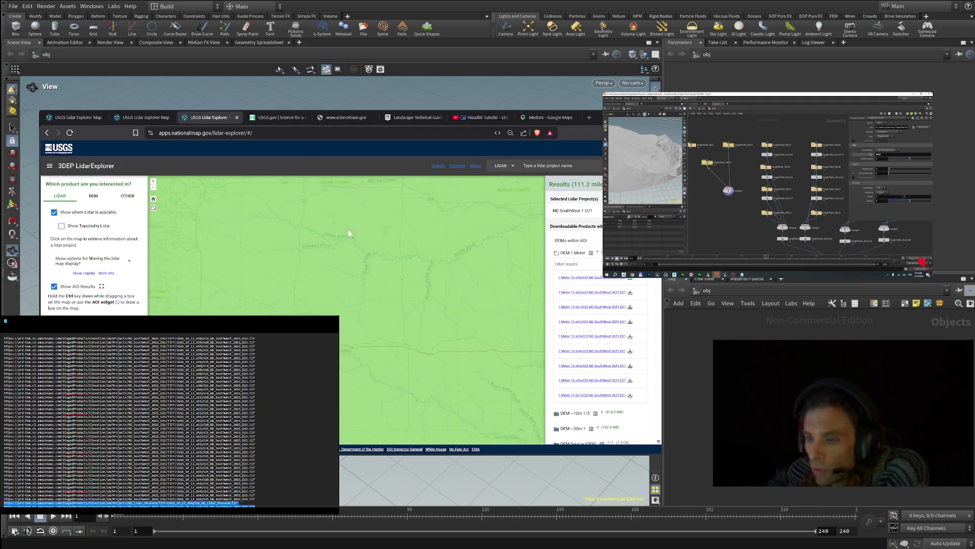
{"action": "scroll", "coordinate": [305, 293], "scroll_direction": "down", "scroll_amount": 3}
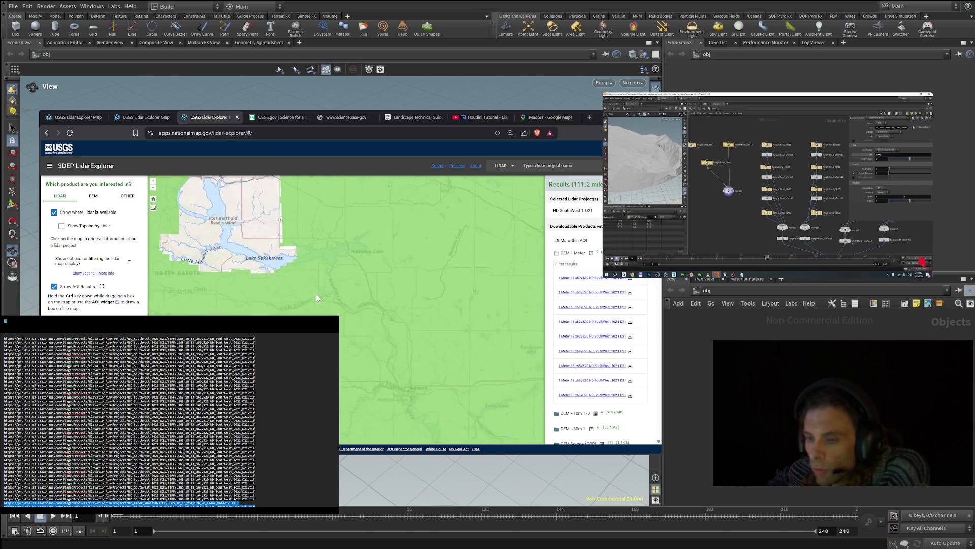
{"action": "scroll", "coordinate": [274, 247], "scroll_direction": "down", "scroll_amount": 2}
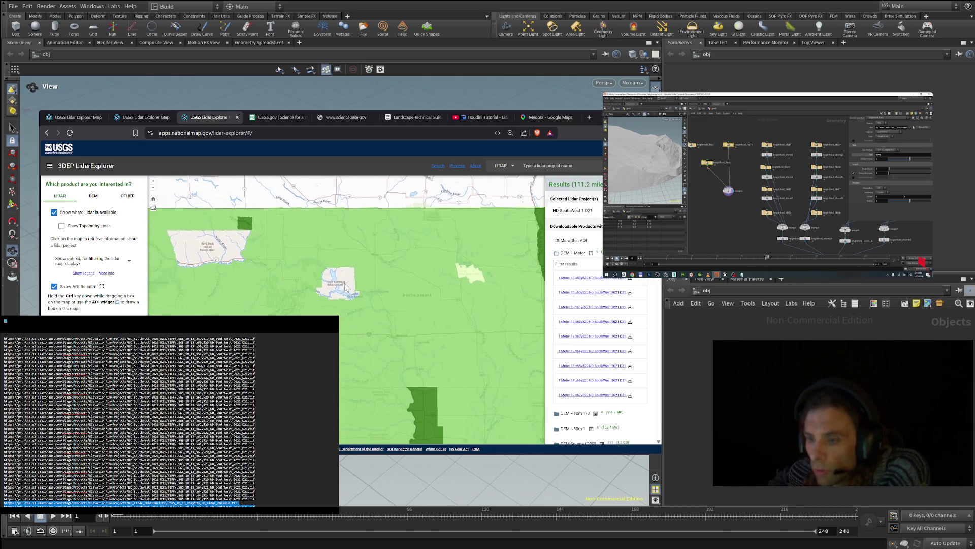
{"action": "left_click", "coordinate": [161, 120]}
{"action": "left_click", "coordinate": [214, 116]}
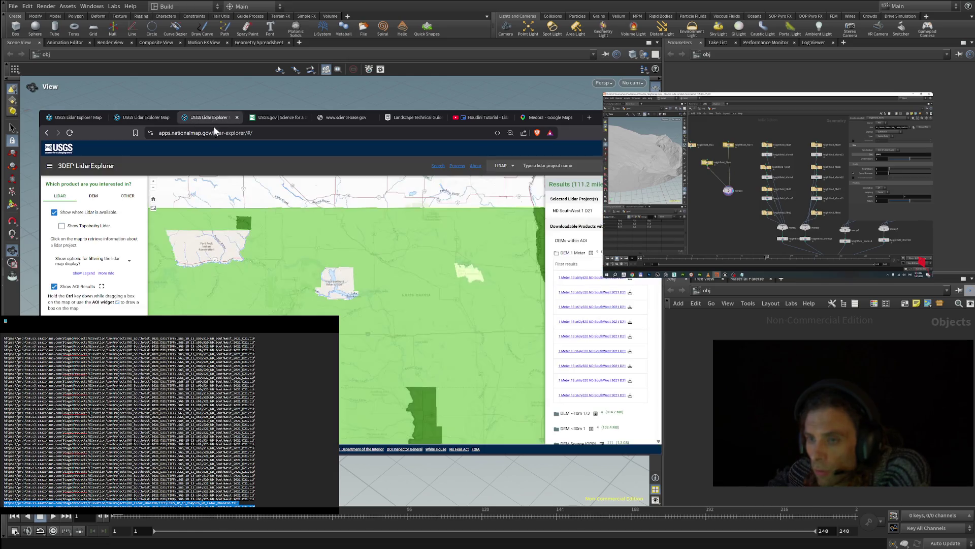
{"action": "left_click_drag", "start_coordinate": [336, 250], "coordinate": [337, 162]}
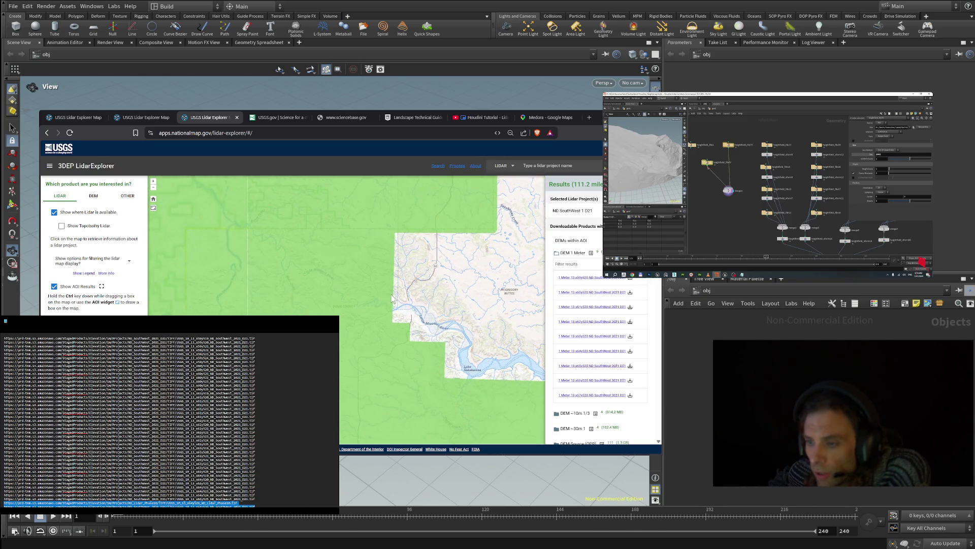
{"action": "mouse_move", "coordinate": [394, 292]}
{"action": "left_mouse_down"}
{"action": "mouse_move", "coordinate": [351, 305]}
{"action": "mouse_move", "coordinate": [503, 288]}
{"action": "left_mouse_up"}
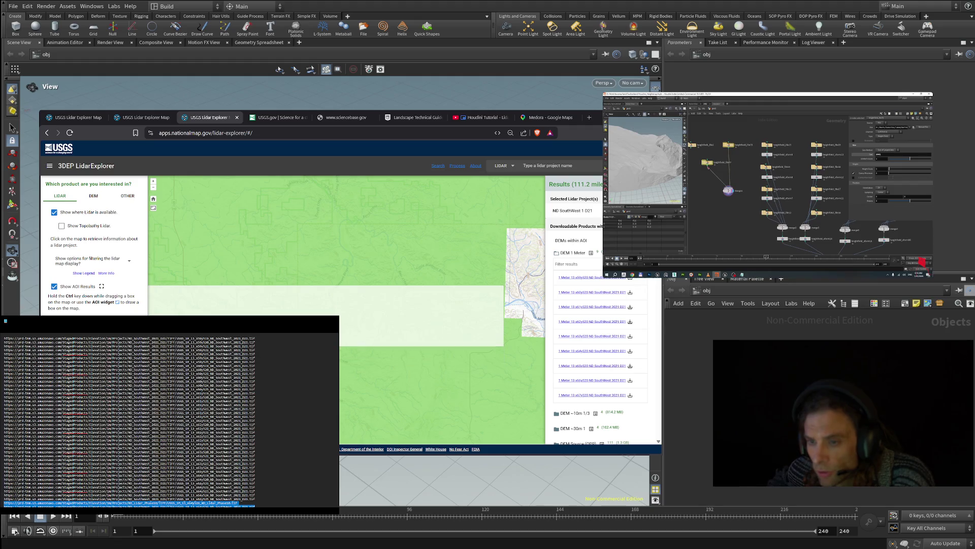
{"action": "key", "text": "ctrl+minus"}
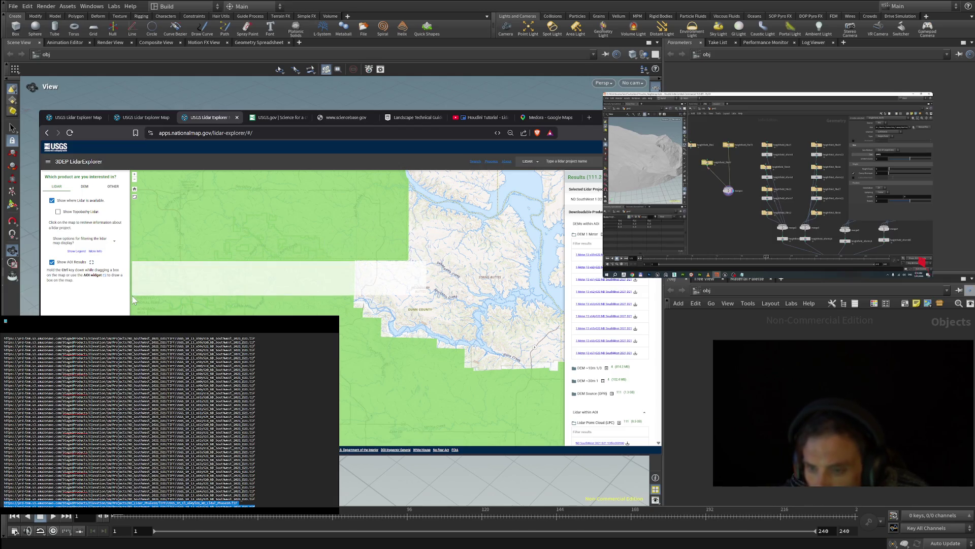
- Replace the AOI box with a thinner strip west of the river, shrinking results to 34.8
{"action": "left_click_drag", "start_coordinate": [231, 262], "coordinate": [427, 277], "text": "ctrl"}
{"action": "left_click", "coordinate": [284, 282]}
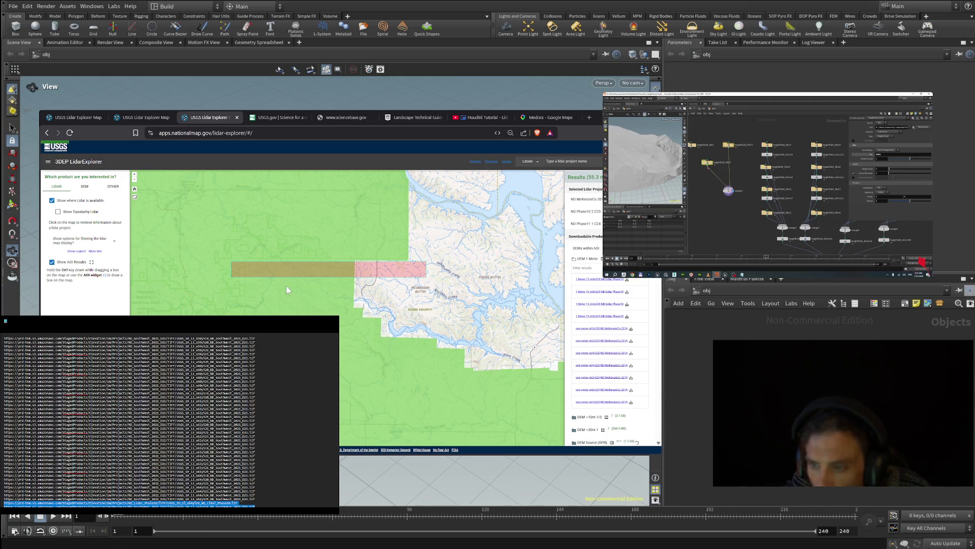
{"action": "left_click_drag", "start_coordinate": [351, 290], "coordinate": [133, 297], "text": "ctrl"}
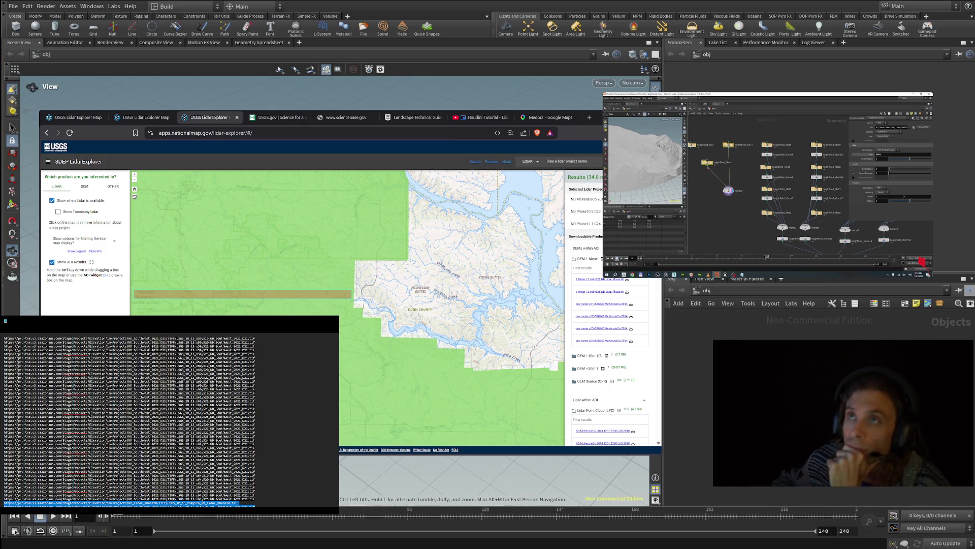
{"action": "left_click", "coordinate": [129, 354]}
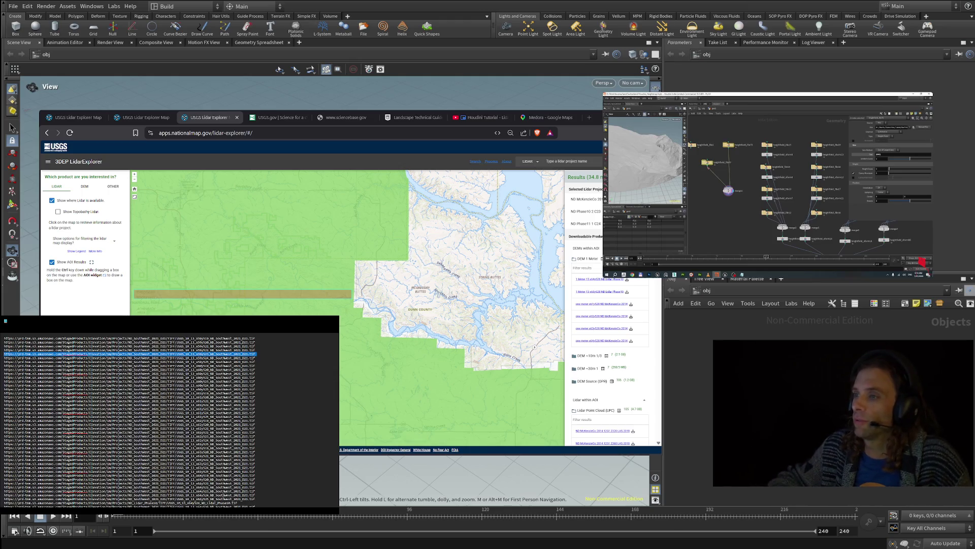
- Compare the tile URL list against the results, then return to the first Lidar Explorer map
{"action": "scroll", "coordinate": [130, 420], "scroll_direction": "down", "scroll_amount": 1}
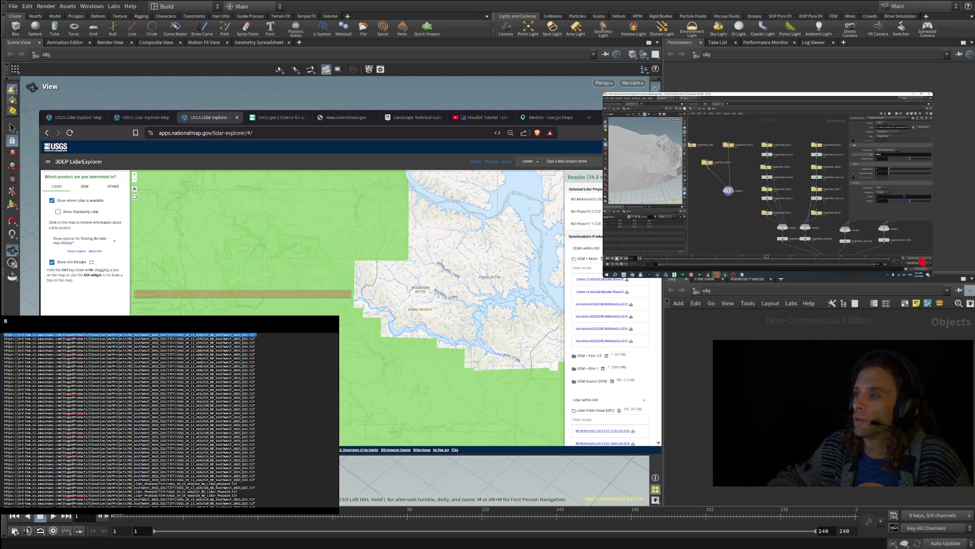
{"action": "scroll", "coordinate": [130, 420], "scroll_direction": "up", "scroll_amount": 1}
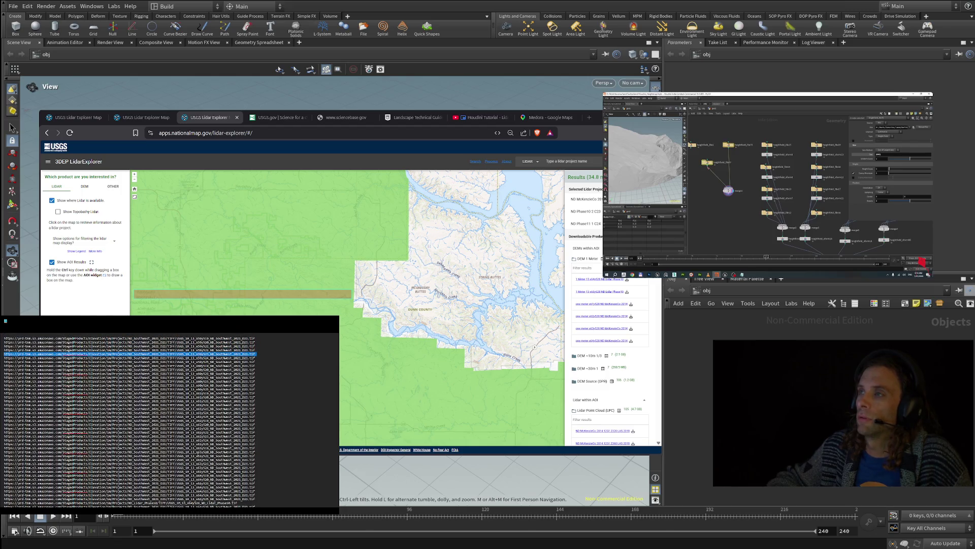
{"action": "scroll", "coordinate": [130, 420], "scroll_direction": "down", "scroll_amount": 2}
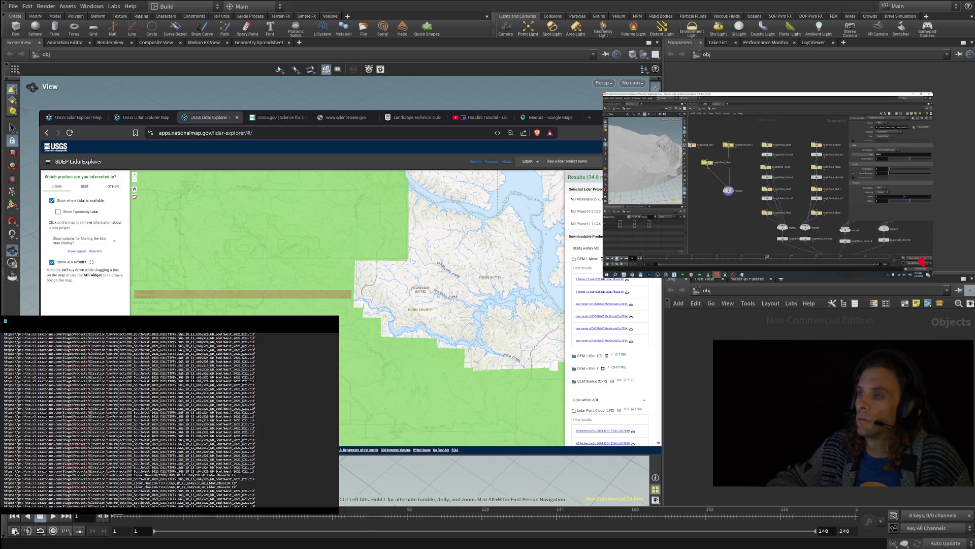
{"action": "scroll", "coordinate": [130, 419], "scroll_direction": "up", "scroll_amount": 2}
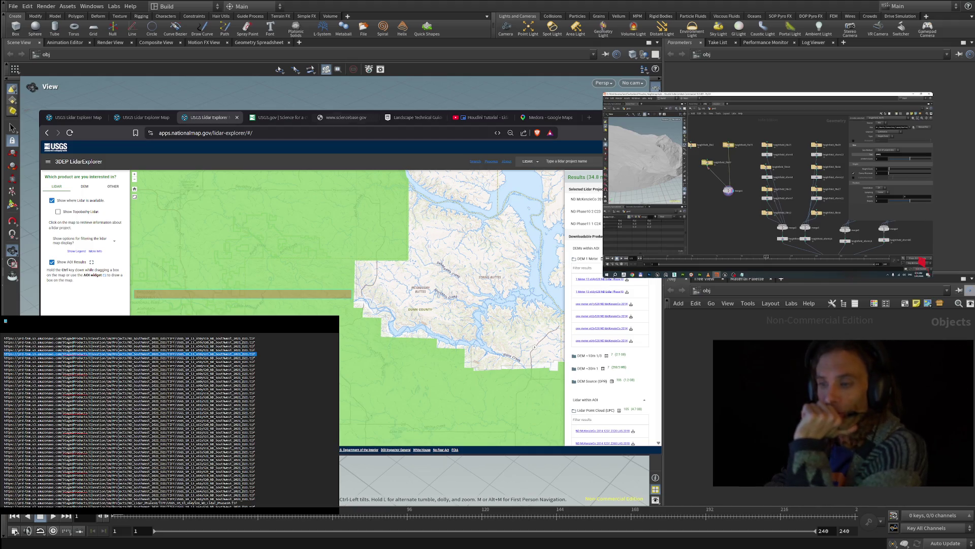
{"action": "left_click", "coordinate": [92, 119]}
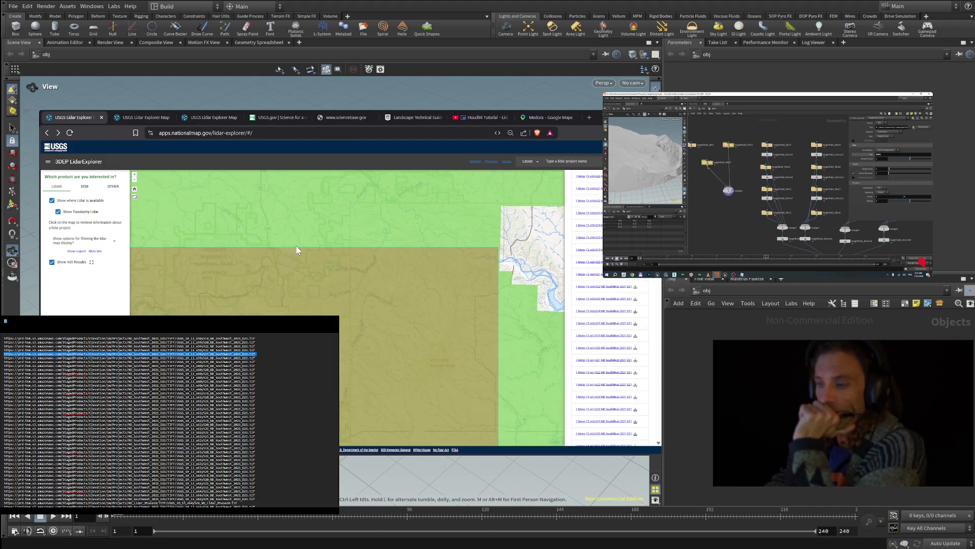
- Review the URL list, clear the marked line, and bring up the second Lidar Explorer map session
{"action": "scroll", "coordinate": [589, 339], "scroll_direction": "down", "scroll_amount": 1}
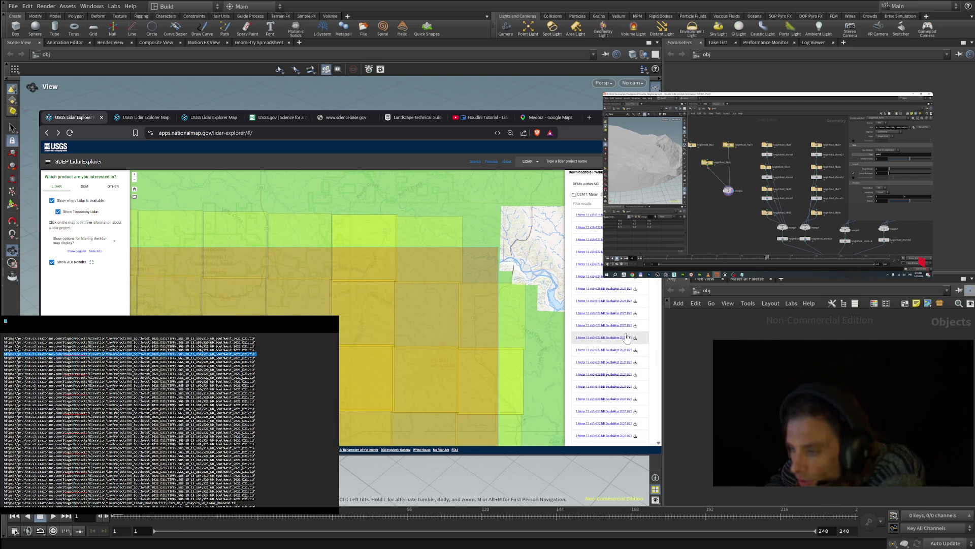
{"action": "scroll", "coordinate": [428, 328], "scroll_direction": "up", "scroll_amount": 3}
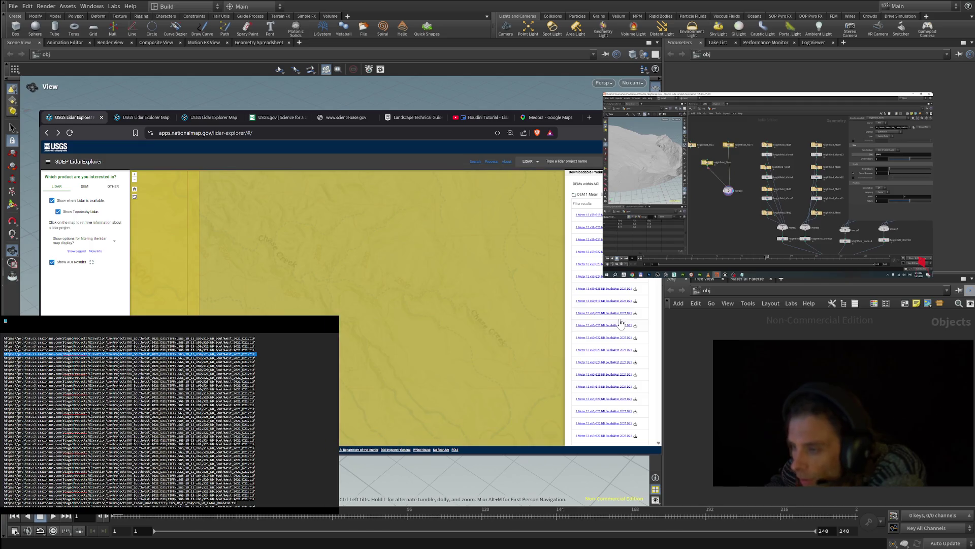
{"action": "scroll", "coordinate": [529, 332], "scroll_direction": "down", "scroll_amount": 3}
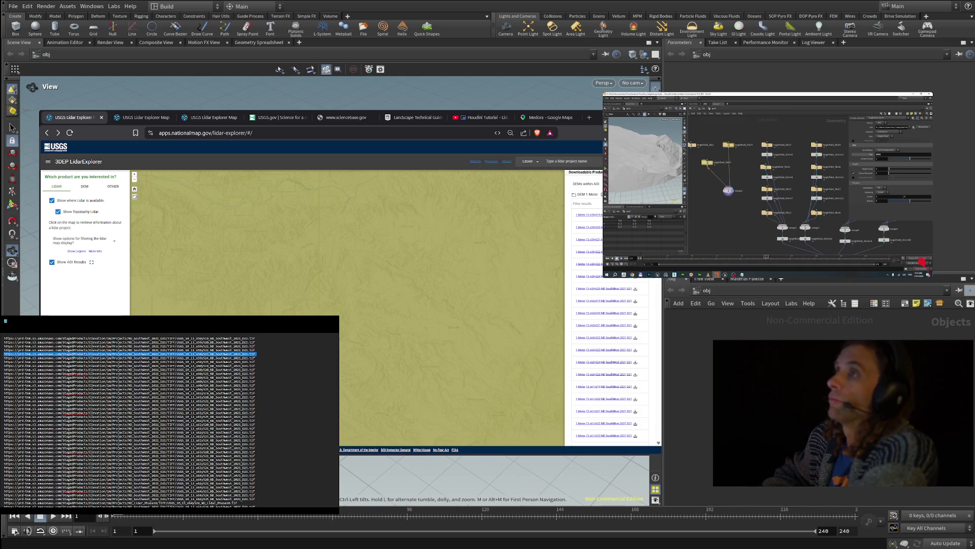
{"action": "key", "text": "ctrl+c"}
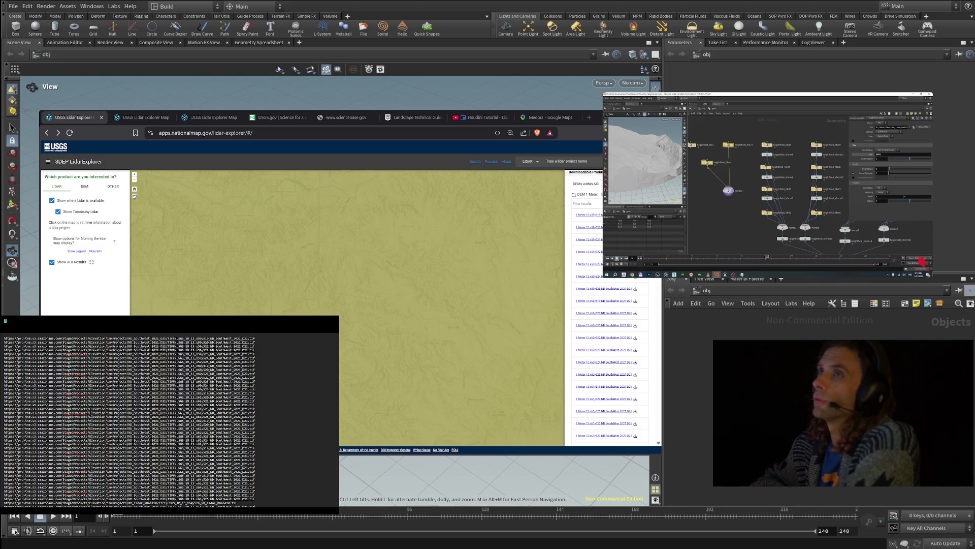
{"action": "left_click", "coordinate": [144, 117]}
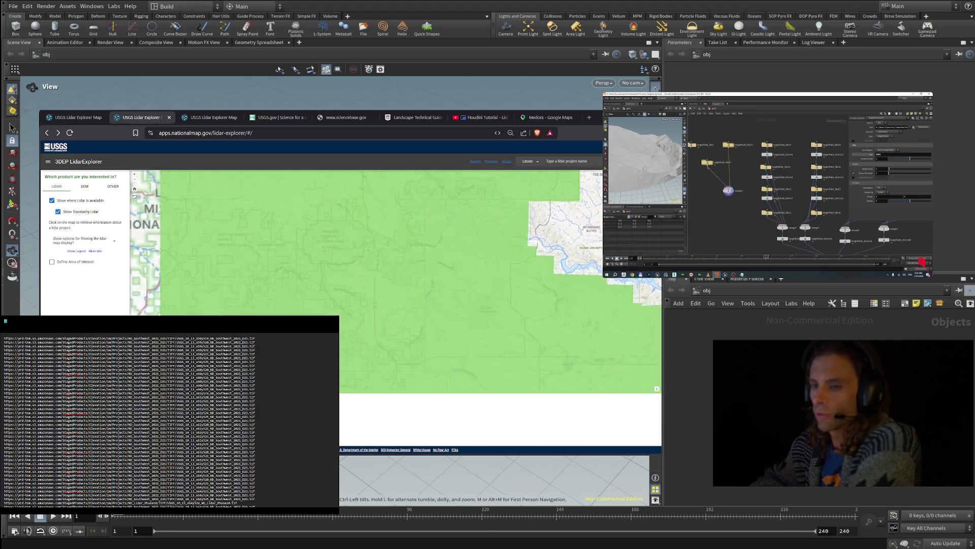
- Draw a wide rectangular AOI over western North Dakota lidar coverage and list its DEM products
{"action": "scroll", "coordinate": [345, 242], "scroll_direction": "down", "scroll_amount": 2}
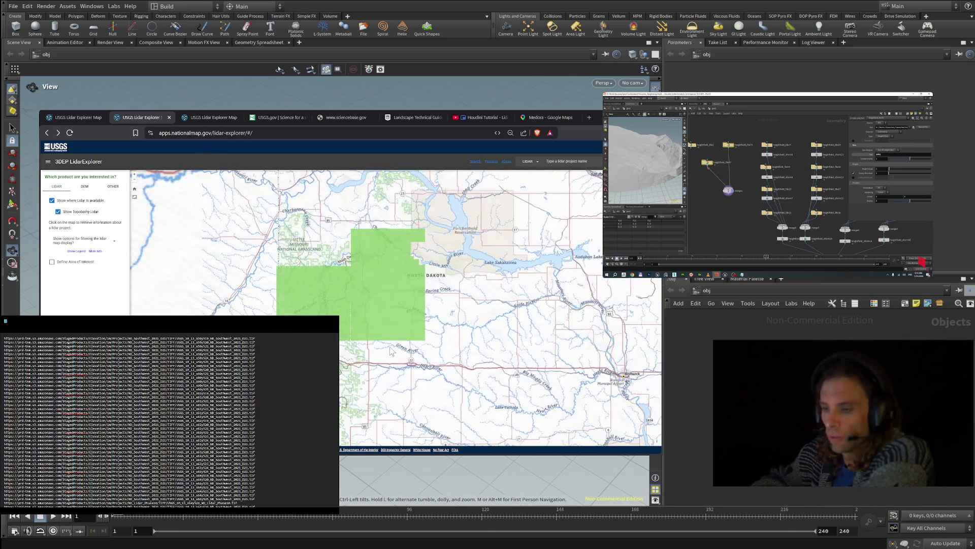
{"action": "scroll", "coordinate": [409, 352], "scroll_direction": "up", "scroll_amount": 2}
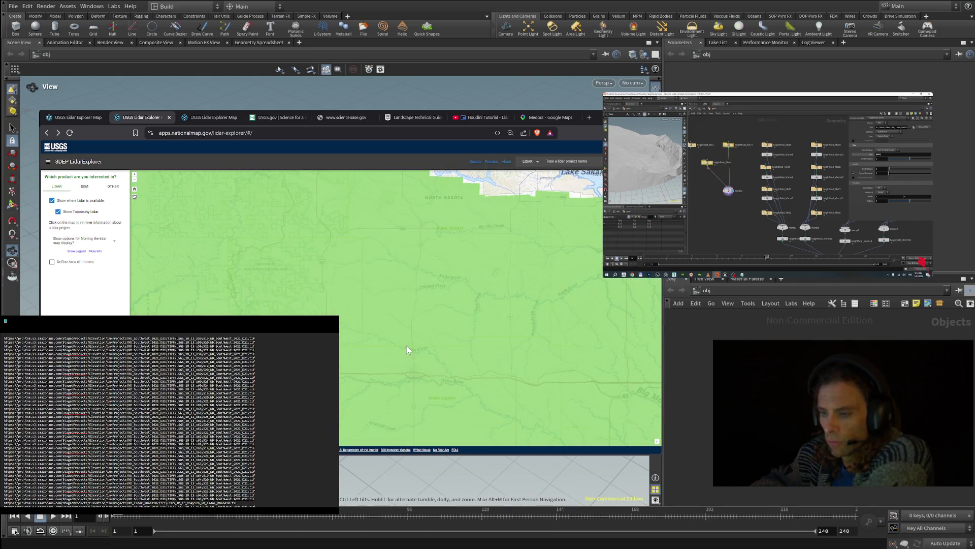
{"action": "scroll", "coordinate": [424, 372], "scroll_direction": "up", "scroll_amount": 2}
{"action": "scroll", "coordinate": [439, 365], "scroll_direction": "down", "scroll_amount": 2}
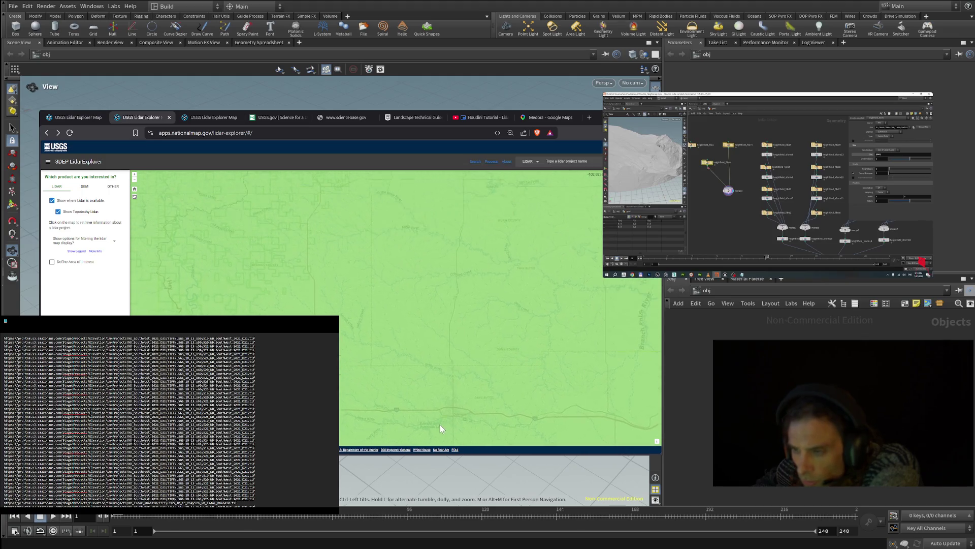
{"action": "left_click_drag", "start_coordinate": [426, 376], "coordinate": [449, 398]}
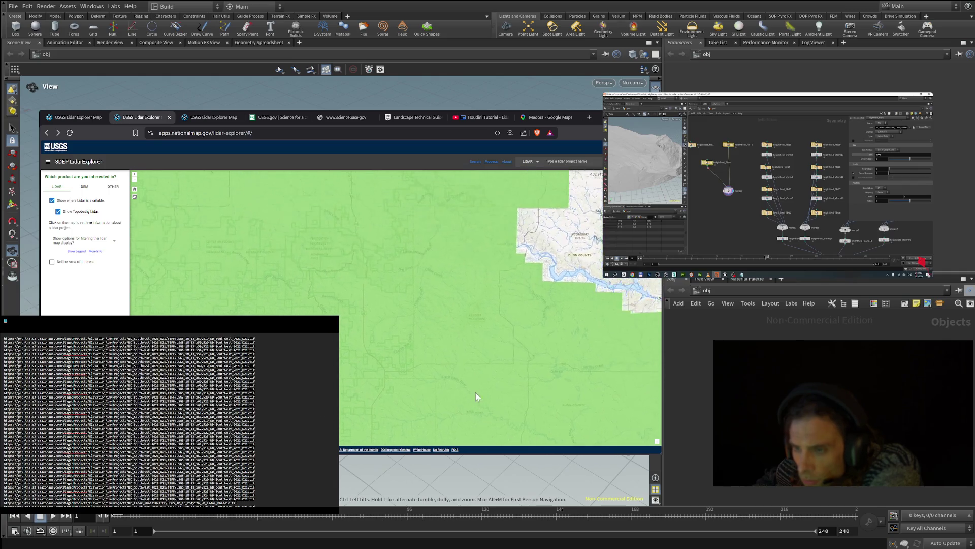
{"action": "mouse_move", "coordinate": [508, 253]}
{"action": "left_mouse_down", "text": "shift"}
{"action": "mouse_move", "coordinate": [413, 288]}
{"action": "mouse_move", "coordinate": [261, 318]}
{"action": "mouse_move", "coordinate": [234, 322]}
{"action": "mouse_move", "coordinate": [218, 301]}
{"action": "mouse_move", "coordinate": [259, 303]}
{"action": "left_mouse_up", "text": "shift"}
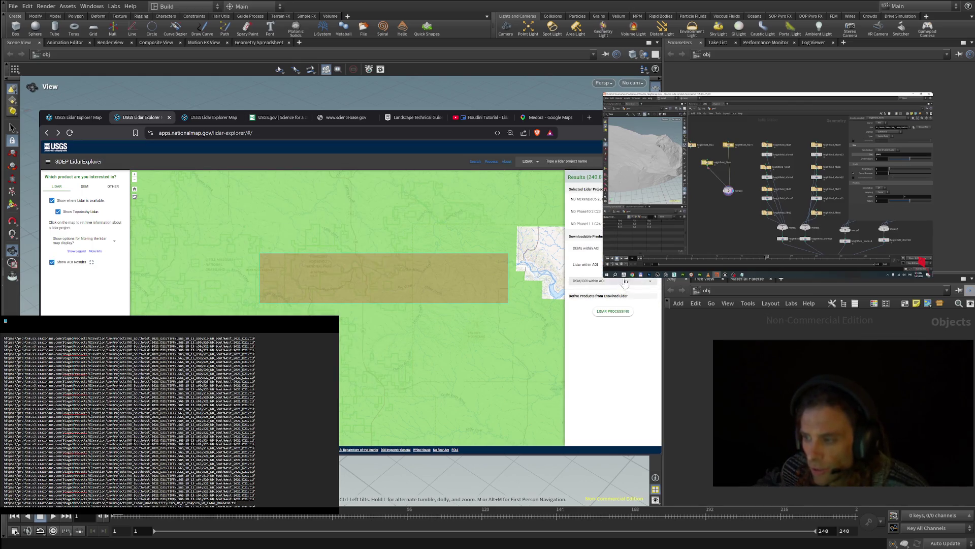
{"action": "left_click", "coordinate": [587, 248]}
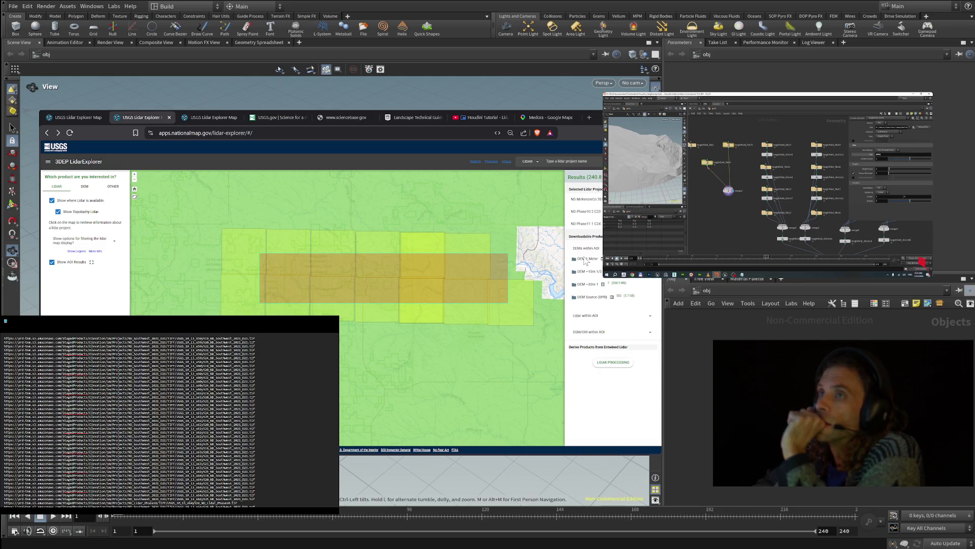
- Preview the DEM 1 Meter tile footprints and list the area's Lidar Point Cloud (LPC) product
{"action": "left_click", "coordinate": [585, 259]}
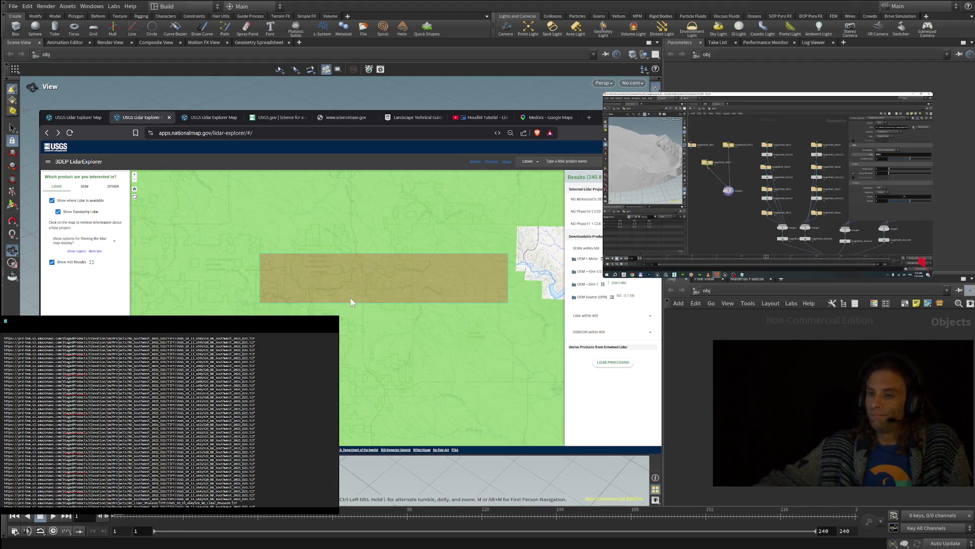
{"action": "left_click", "coordinate": [589, 315]}
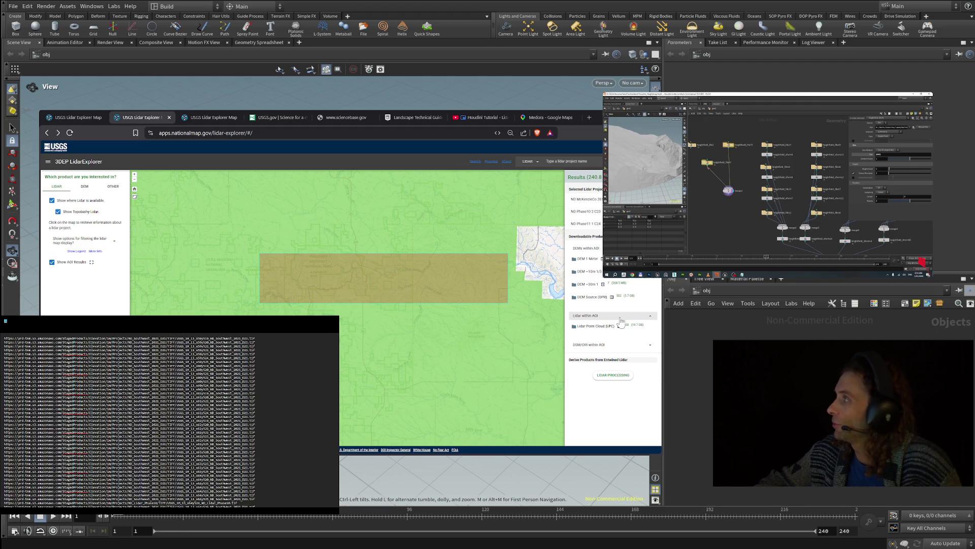
- Show the Lidar Point Cloud tile footprints and zoom in on the area of interest
{"action": "left_click", "coordinate": [618, 326]}
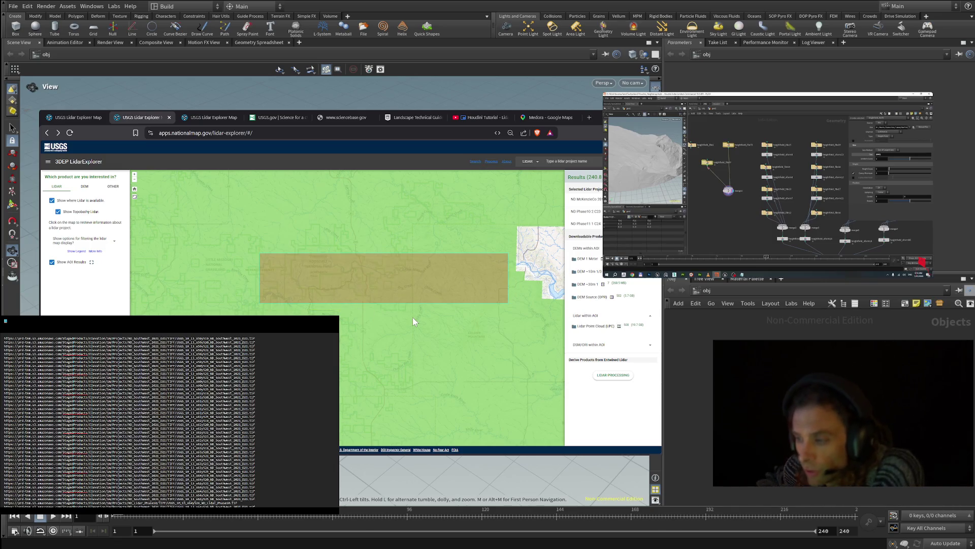
{"action": "scroll", "coordinate": [412, 321], "scroll_direction": "up", "scroll_amount": 2}
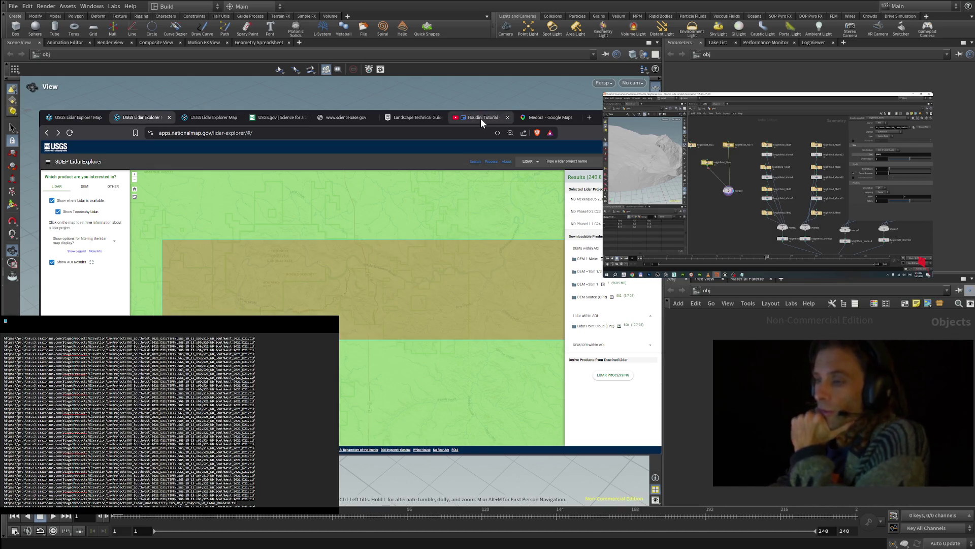
- Close the sciencebase.gov and USGS.gov tabs and return to the third LidarExplorer session
{"action": "left_click", "coordinate": [337, 115]}
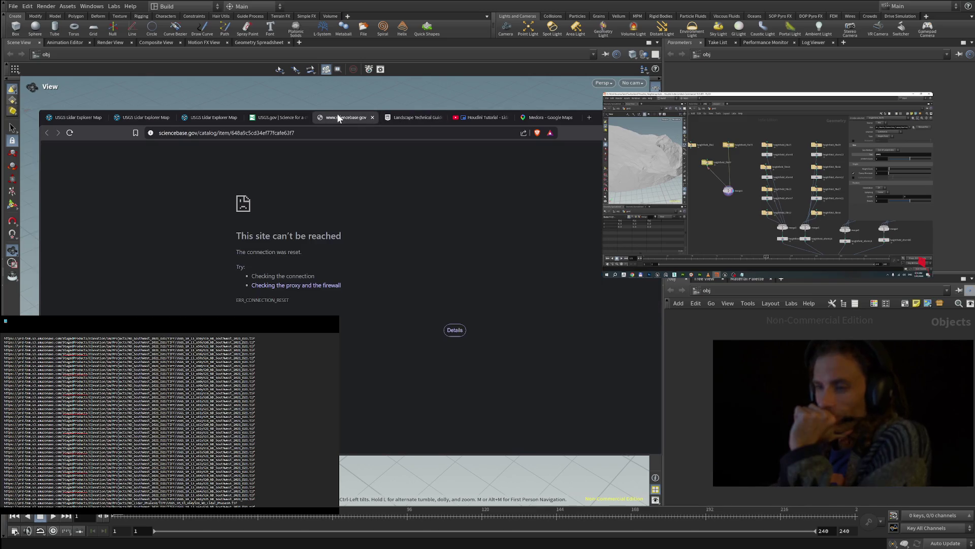
{"action": "left_click", "coordinate": [373, 117]}
{"action": "left_click", "coordinate": [283, 120]}
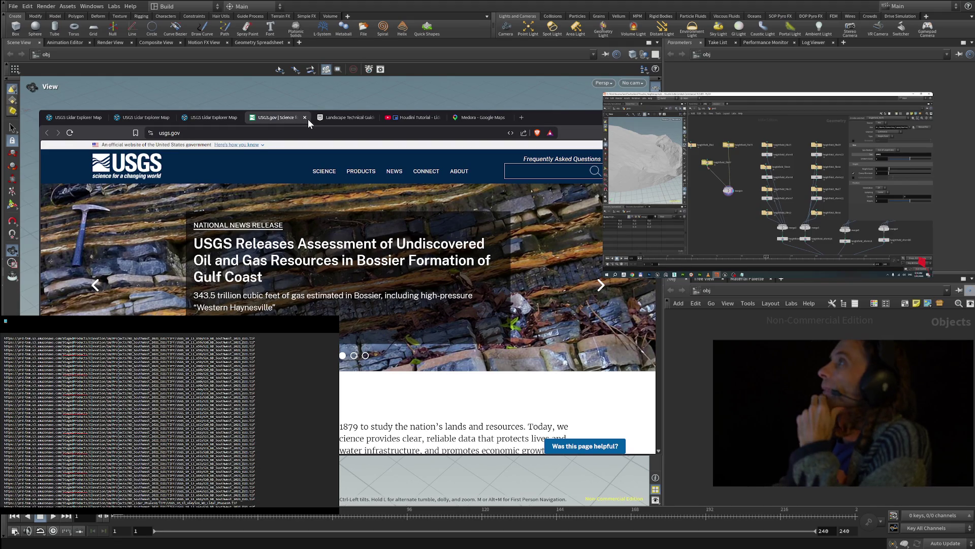
{"action": "left_click", "coordinate": [305, 118]}
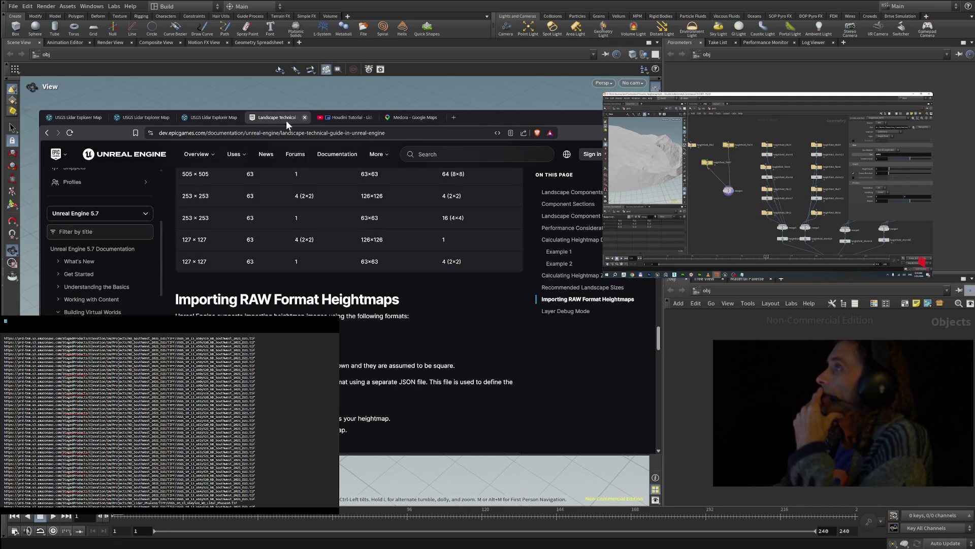
{"action": "left_click", "coordinate": [245, 120]}
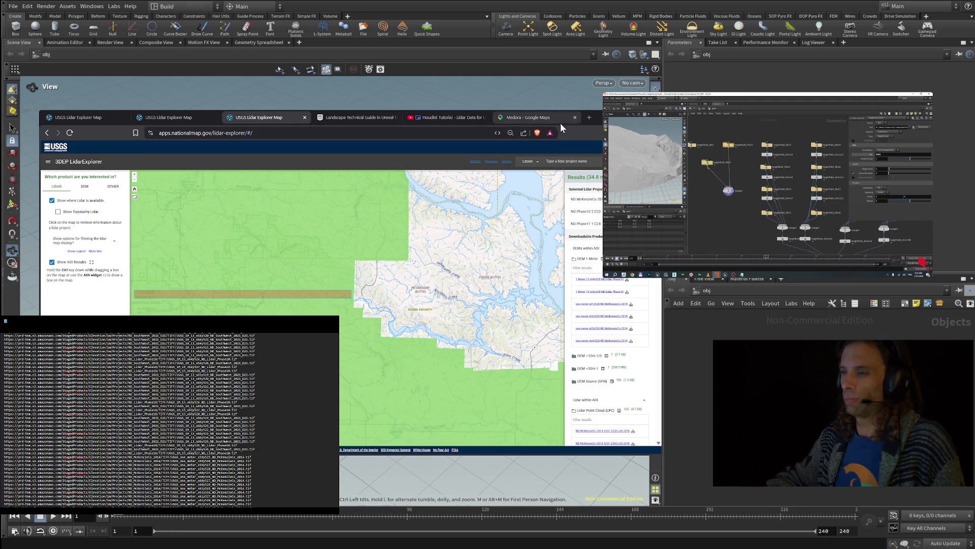
{"action": "left_click", "coordinate": [588, 118]}
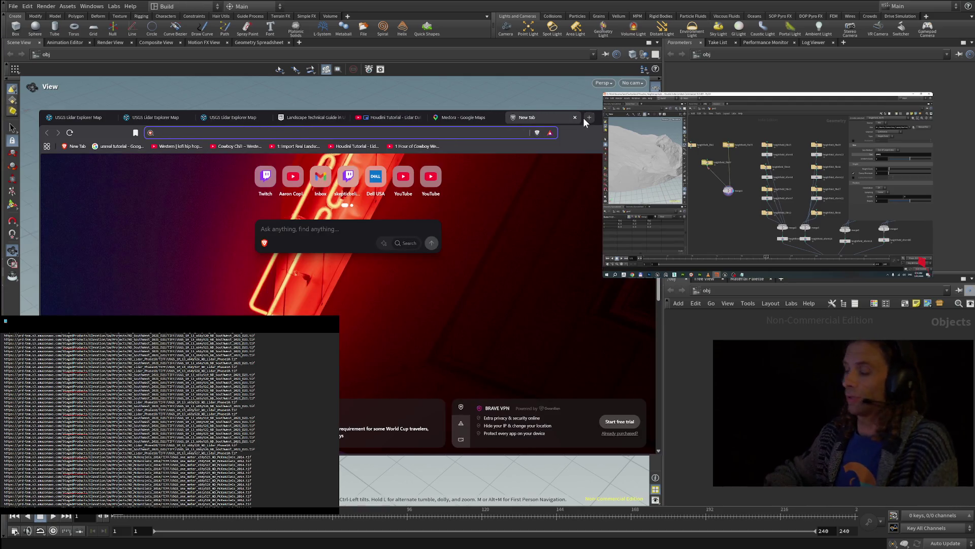
- Search Brave for 'total commander', view its home page, then close it
{"action": "type", "text": "y"}
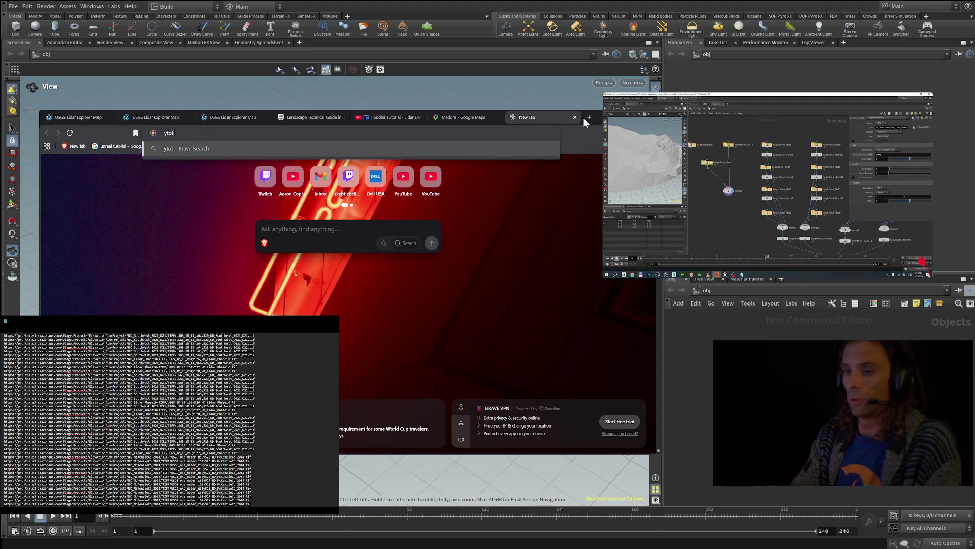
{"action": "key", "text": "BackSpace"}
{"action": "type", "text": "total commander"}
{"action": "key", "text": "Return"}
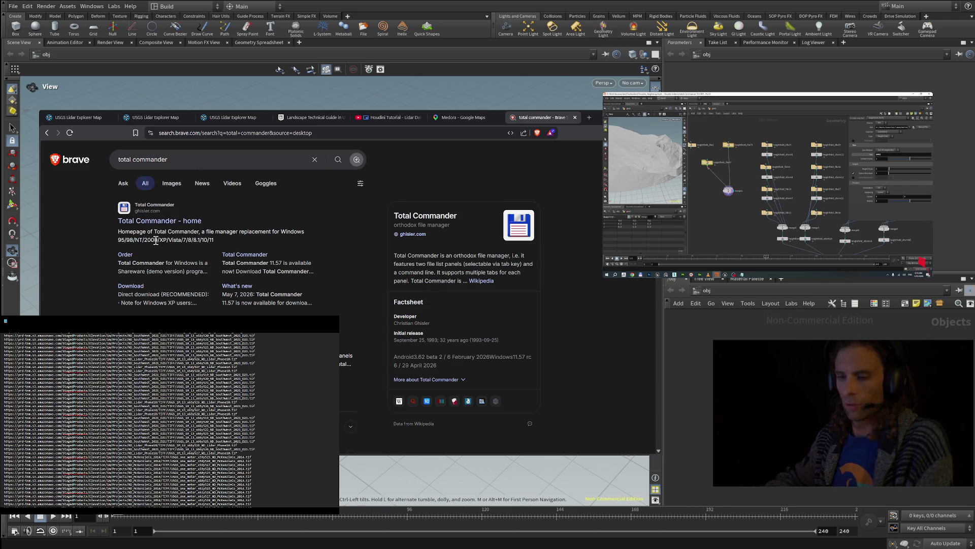
{"action": "left_click", "coordinate": [161, 225]}
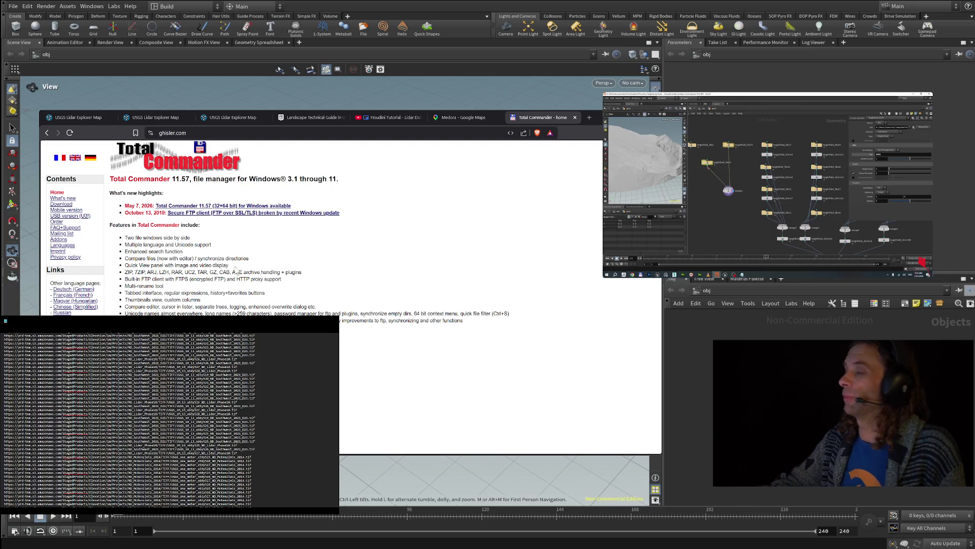
{"action": "left_click", "coordinate": [575, 117]}
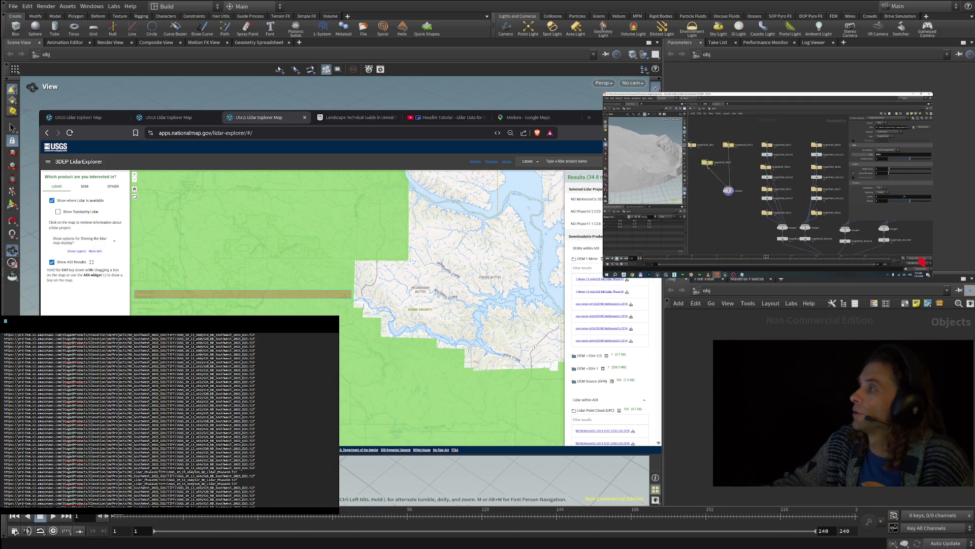
- Resume the Houdini heightfield tutorial video beside the LidarExplorer map
{"action": "left_click", "coordinate": [765, 186]}
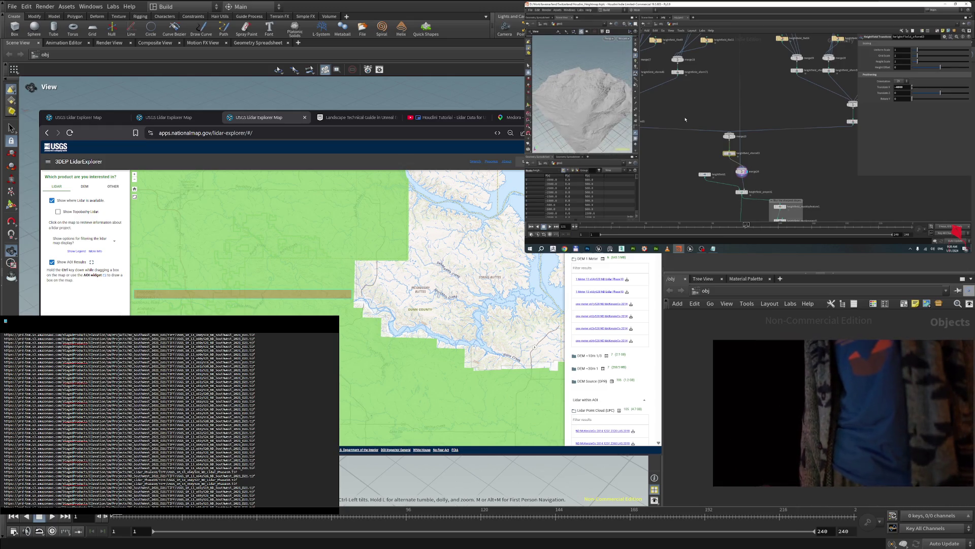
- Rewind the Houdini tutorial from 8:43 to about 5:08, where the file listing appears
{"action": "mouse_move", "coordinate": [716, 159]}
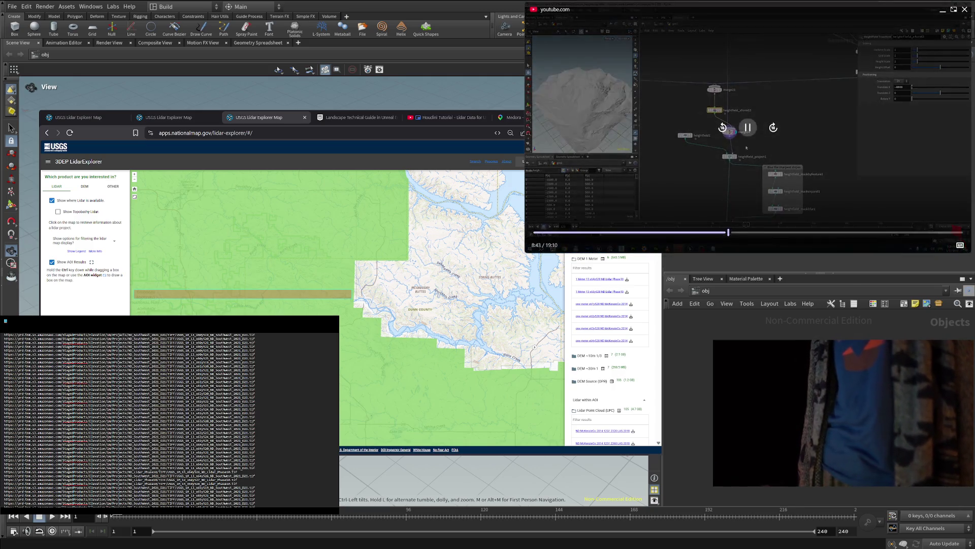
{"action": "left_click", "coordinate": [674, 233]}
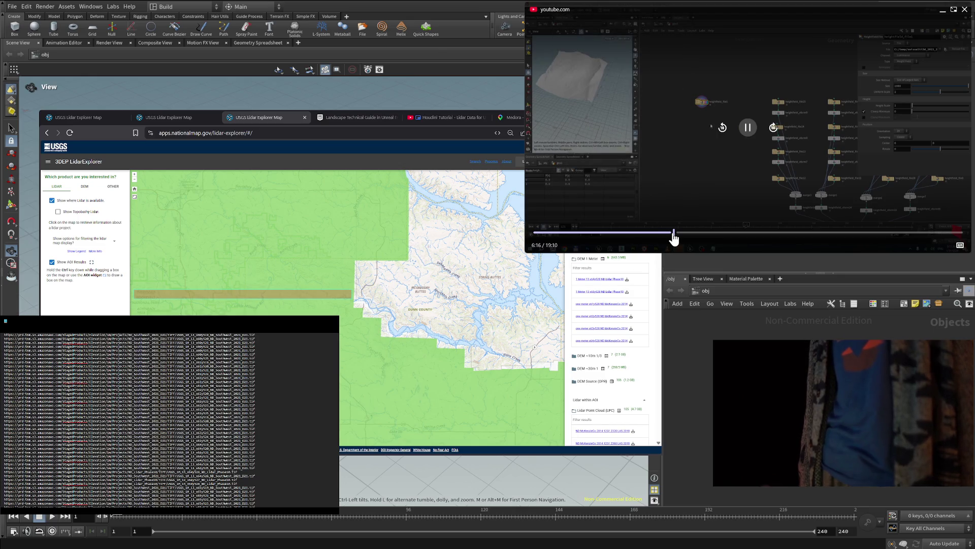
{"action": "left_click", "coordinate": [648, 234]}
{"action": "left_click", "coordinate": [648, 237]}
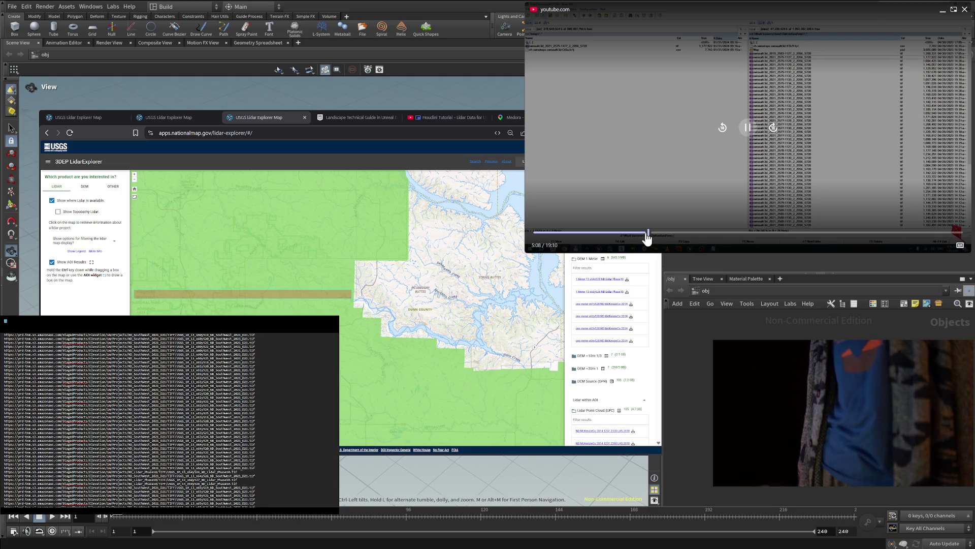
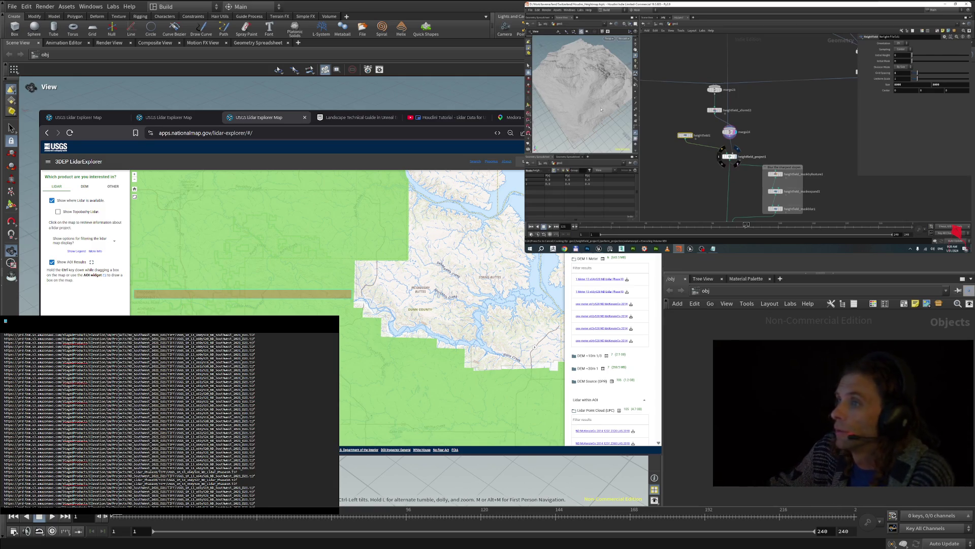
- Change the heightfield_file15 node's Size parameter from 1002 to 1000
{"action": "mouse_move", "coordinate": [607, 107]}
{"action": "left_mouse_down"}
{"action": "mouse_move", "coordinate": [590, 100]}
{"action": "mouse_move", "coordinate": [582, 110]}
{"action": "left_mouse_up"}
{"action": "right_click_drag", "start_coordinate": [582, 111], "coordinate": [608, 113]}
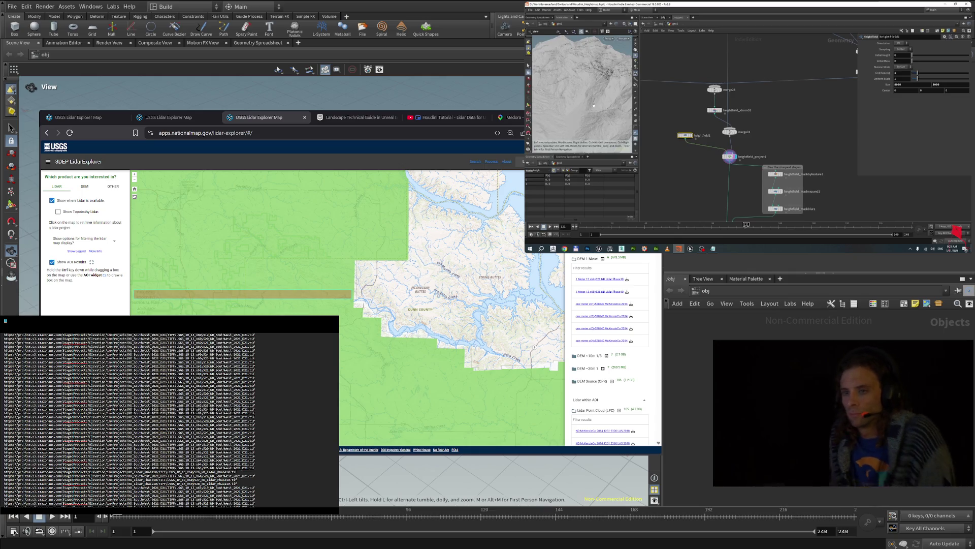
{"action": "scroll", "coordinate": [736, 154], "scroll_direction": "down", "scroll_amount": 5}
{"action": "scroll", "coordinate": [703, 102], "scroll_direction": "up", "scroll_amount": 5}
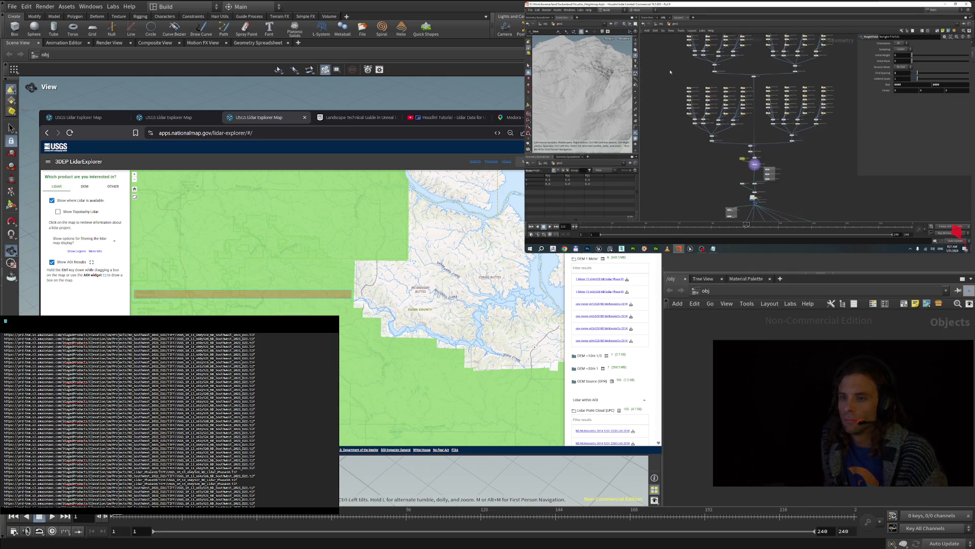
{"action": "left_click", "coordinate": [704, 101]}
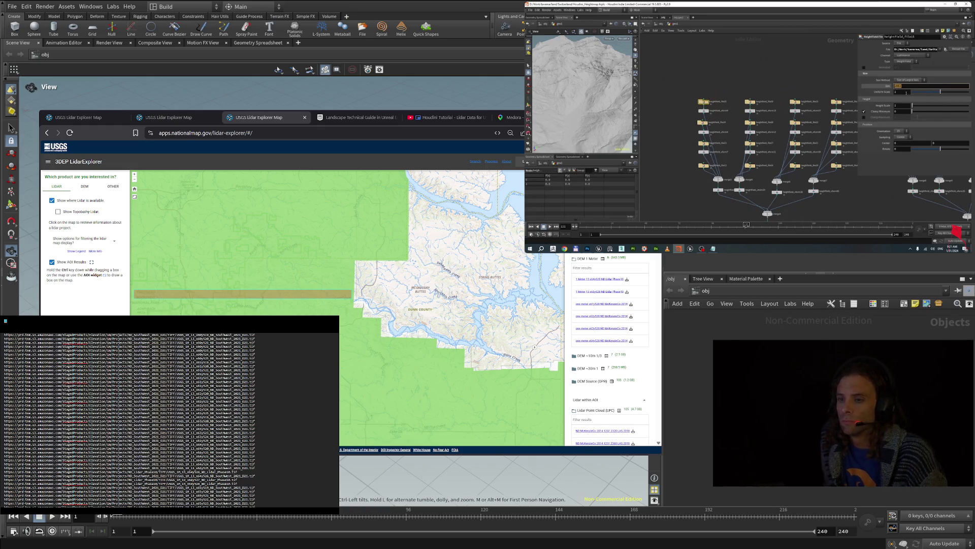
{"action": "scroll", "coordinate": [732, 91], "scroll_direction": "up", "scroll_amount": 3}
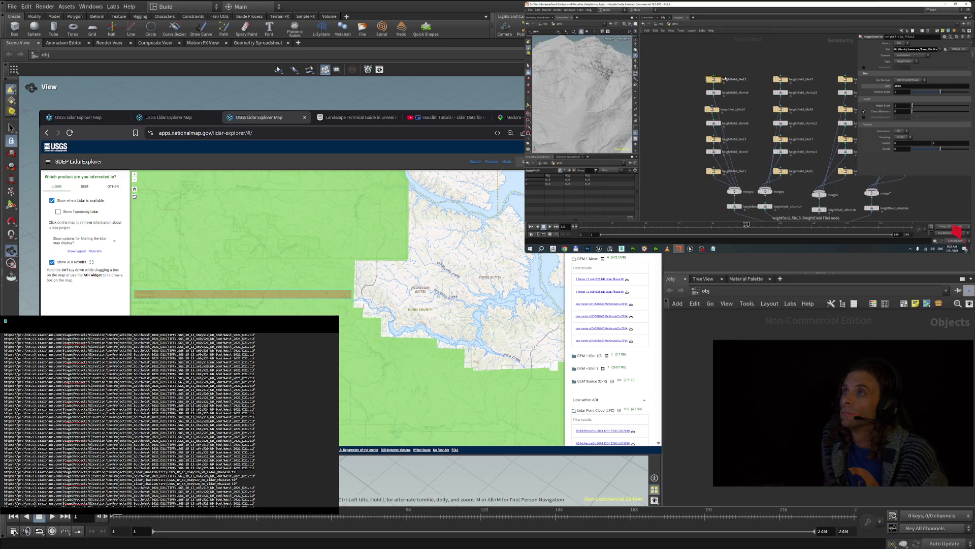
{"action": "left_click", "coordinate": [915, 86]}
{"action": "key", "text": "BackSpace"}
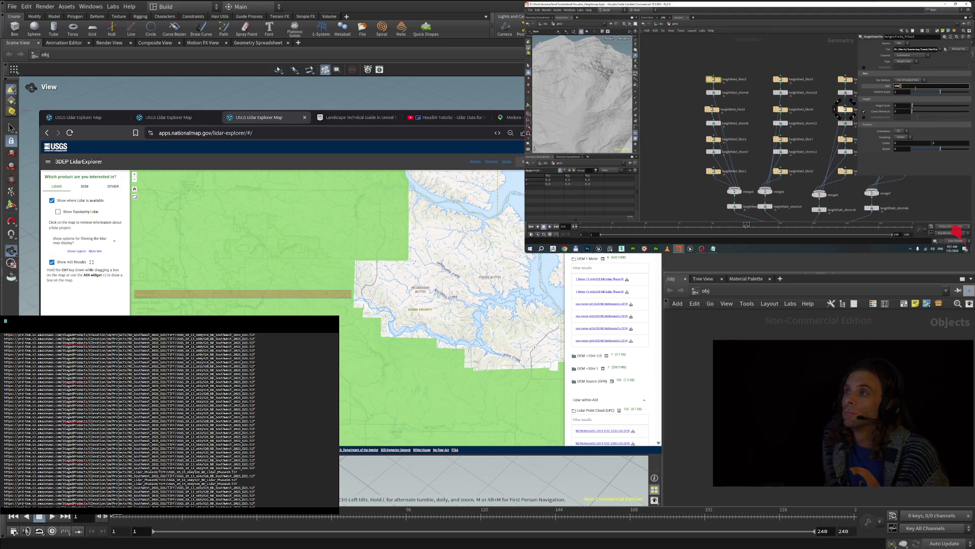
{"action": "key", "text": "Return"}
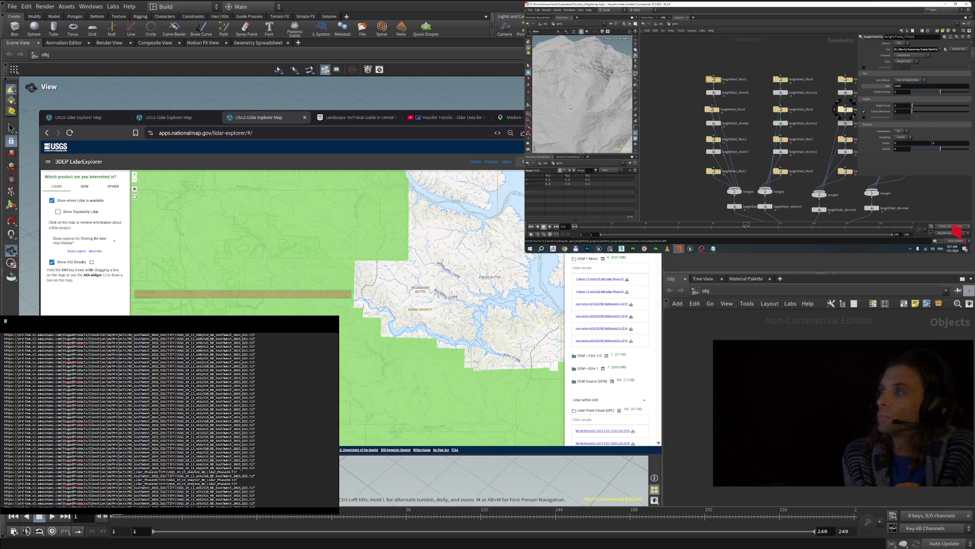
- Correct the heightfield file's Size to 1000 so the terrain recooks at that size
{"action": "mouse_move", "coordinate": [603, 91]}
{"action": "left_mouse_down"}
{"action": "mouse_move", "coordinate": [583, 82]}
{"action": "mouse_move", "coordinate": [597, 74]}
{"action": "mouse_move", "coordinate": [594, 88]}
{"action": "mouse_move", "coordinate": [585, 80]}
{"action": "mouse_move", "coordinate": [596, 68]}
{"action": "mouse_move", "coordinate": [595, 113]}
{"action": "mouse_move", "coordinate": [593, 84]}
{"action": "left_mouse_up"}
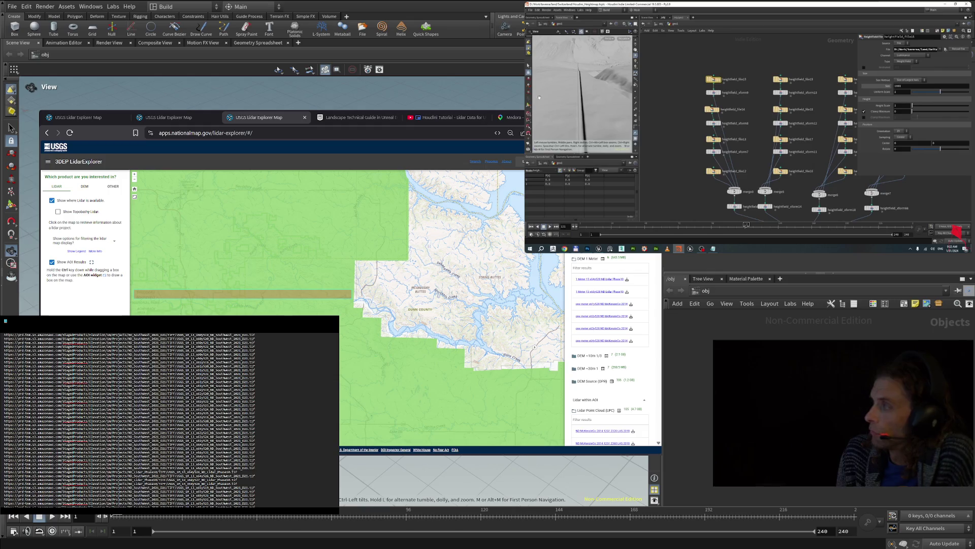
{"action": "left_click", "coordinate": [900, 85]}
{"action": "type", "text": "0"}
{"action": "key", "text": "Return"}
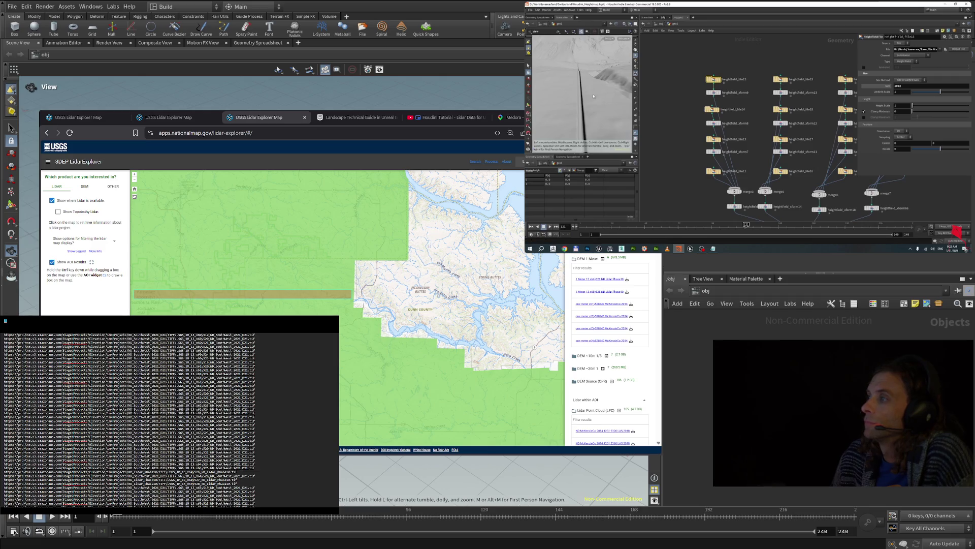
{"action": "scroll", "coordinate": [593, 96], "scroll_direction": "down", "scroll_amount": 5}
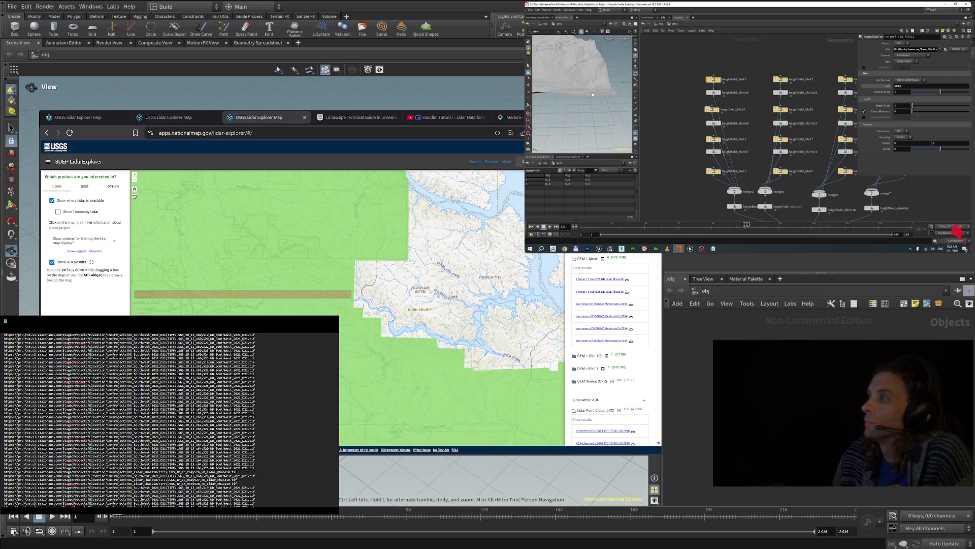
{"action": "scroll", "coordinate": [588, 95], "scroll_direction": "down", "scroll_amount": 3}
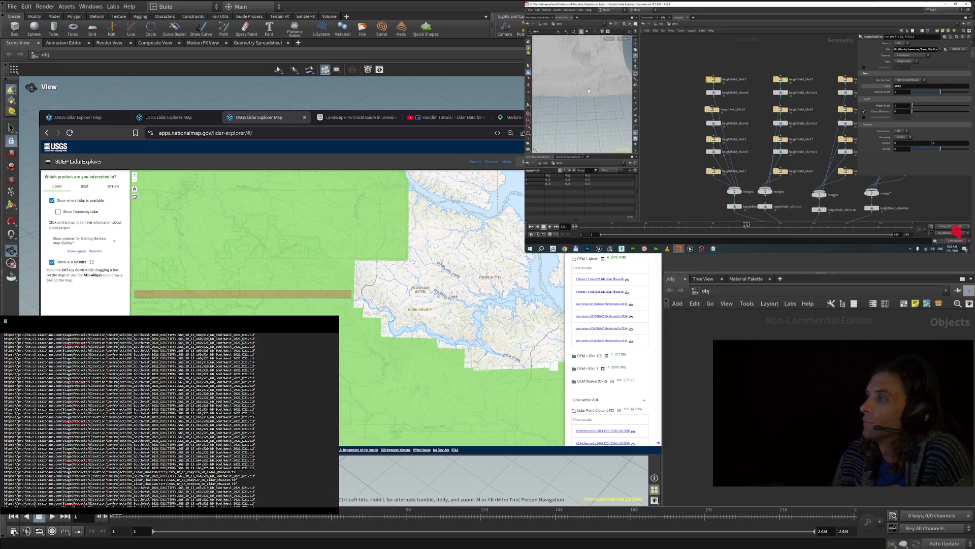
{"action": "scroll", "coordinate": [662, 127], "scroll_direction": "down", "scroll_amount": 6}
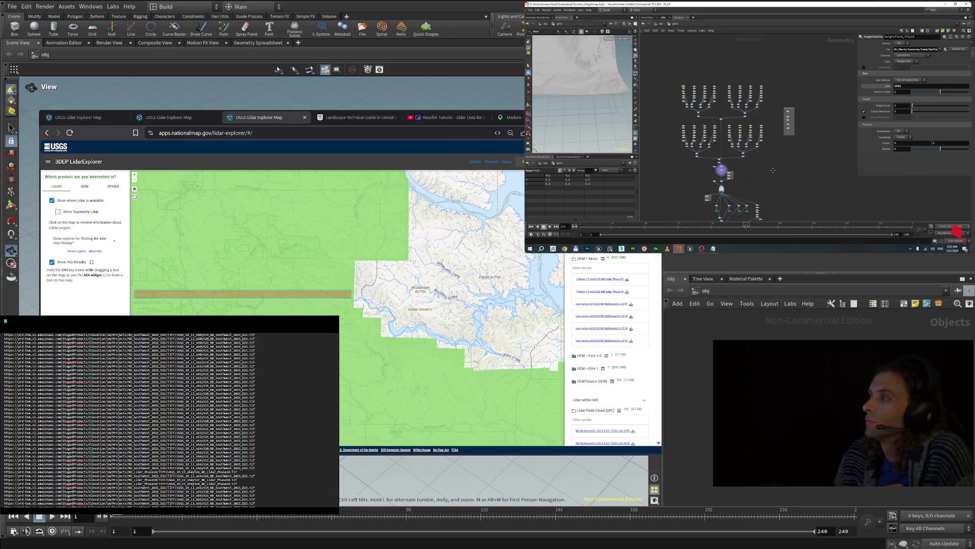
{"action": "scroll", "coordinate": [713, 136], "scroll_direction": "up", "scroll_amount": 5}
{"action": "scroll", "coordinate": [592, 100], "scroll_direction": "up", "scroll_amount": 3}
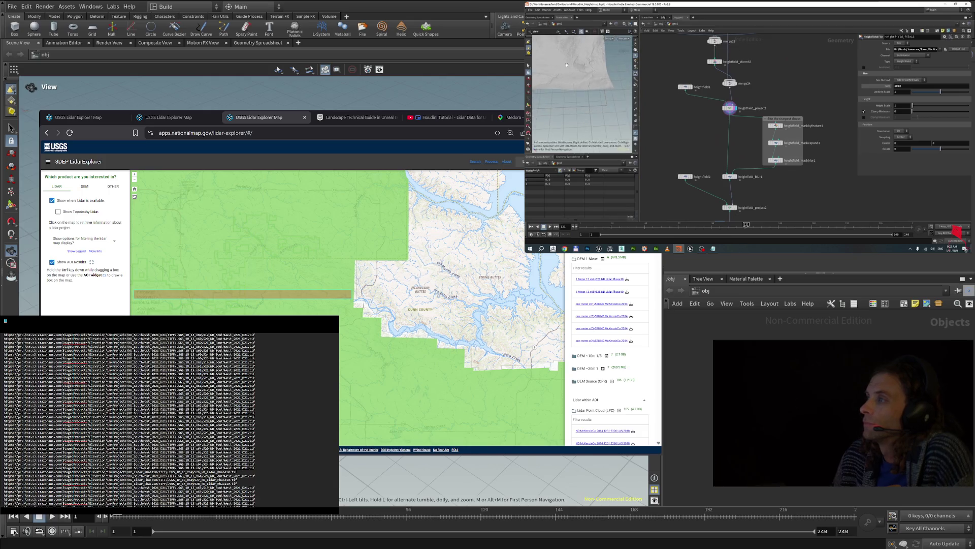
{"action": "scroll", "coordinate": [592, 99], "scroll_direction": "up", "scroll_amount": 5}
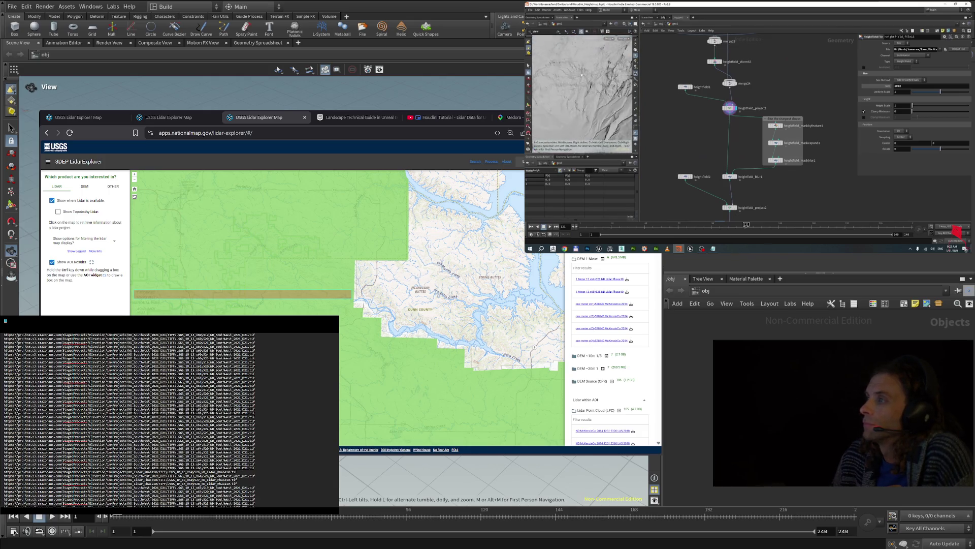
{"action": "scroll", "coordinate": [579, 78], "scroll_direction": "up", "scroll_amount": 3}
{"action": "left_click_drag", "start_coordinate": [579, 78], "coordinate": [597, 111]}
{"action": "scroll", "coordinate": [786, 129], "scroll_direction": "up", "scroll_amount": 3}
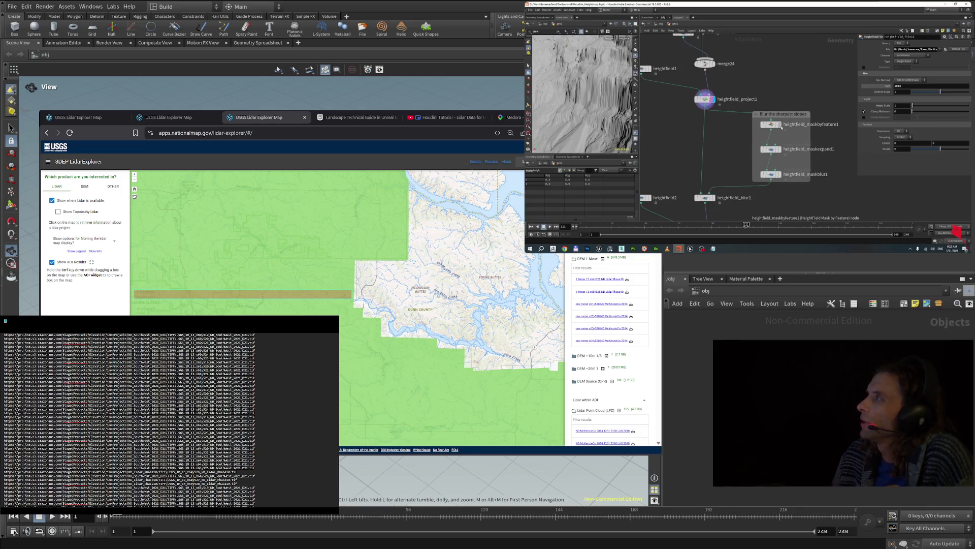
- Display the heightfield_maskbyfeature1 slope mask, then the expanded mask from maskexpand1
{"action": "mouse_move", "coordinate": [778, 126]}
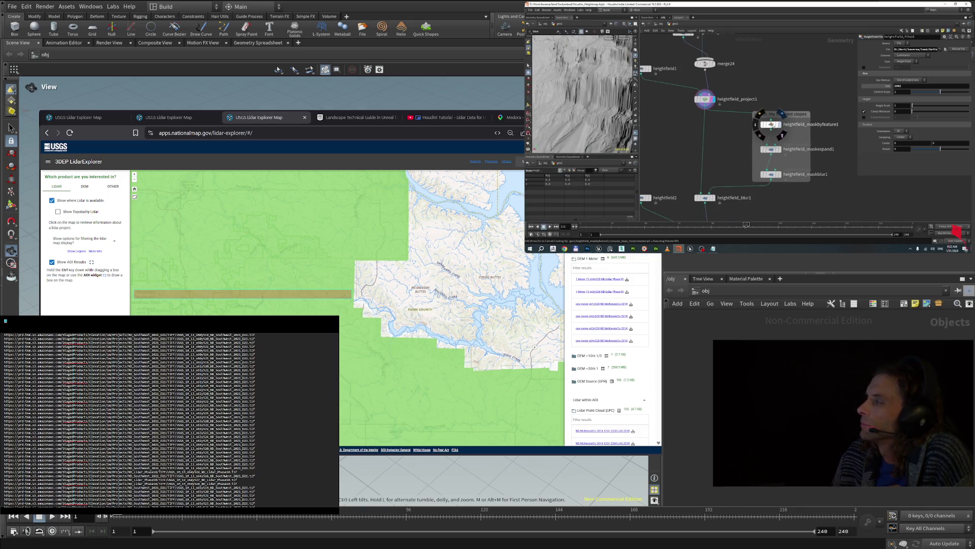
{"action": "left_click", "coordinate": [773, 125]}
{"action": "left_click", "coordinate": [783, 112]}
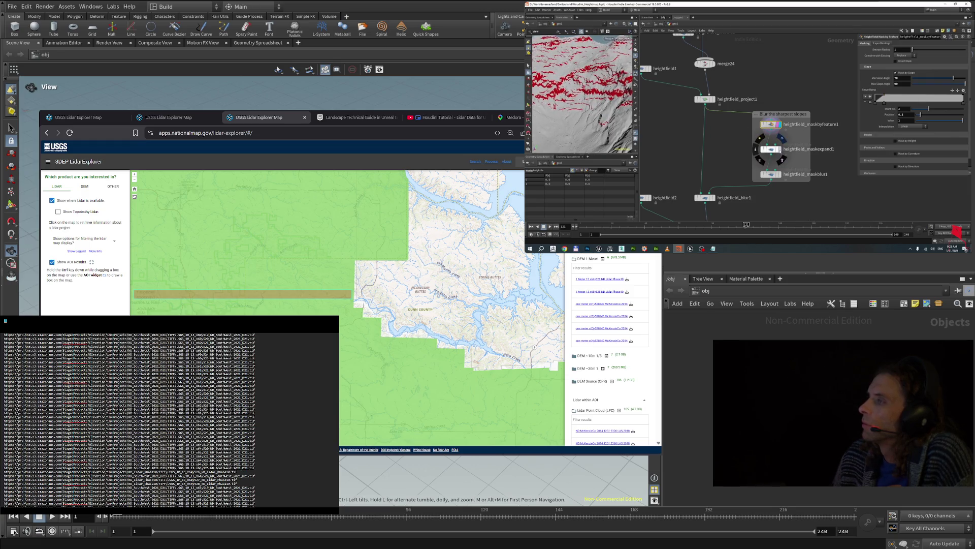
{"action": "left_click", "coordinate": [782, 138]}
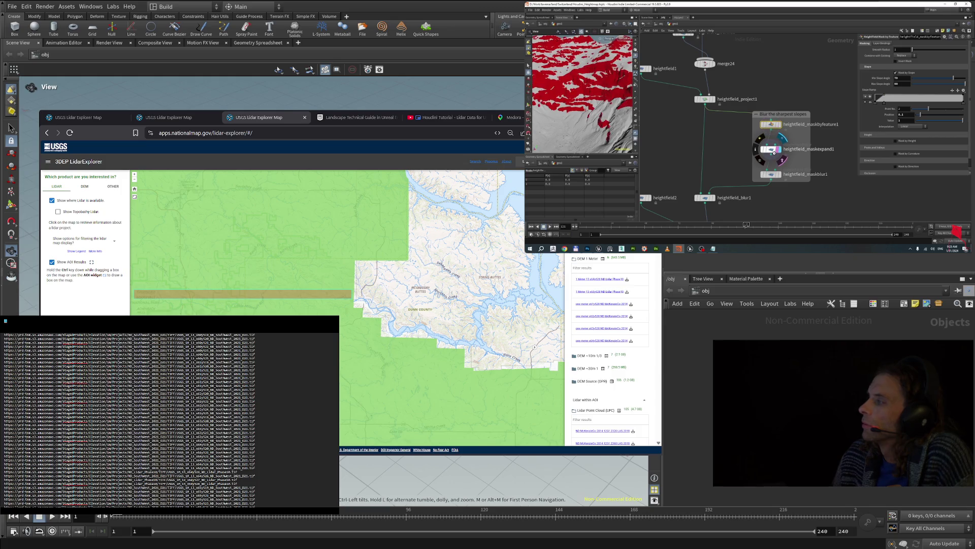
- Inspect the maskexpand1 and maskblur1 parameters and pan up to heightfield_project1
{"action": "left_click", "coordinate": [772, 150]}
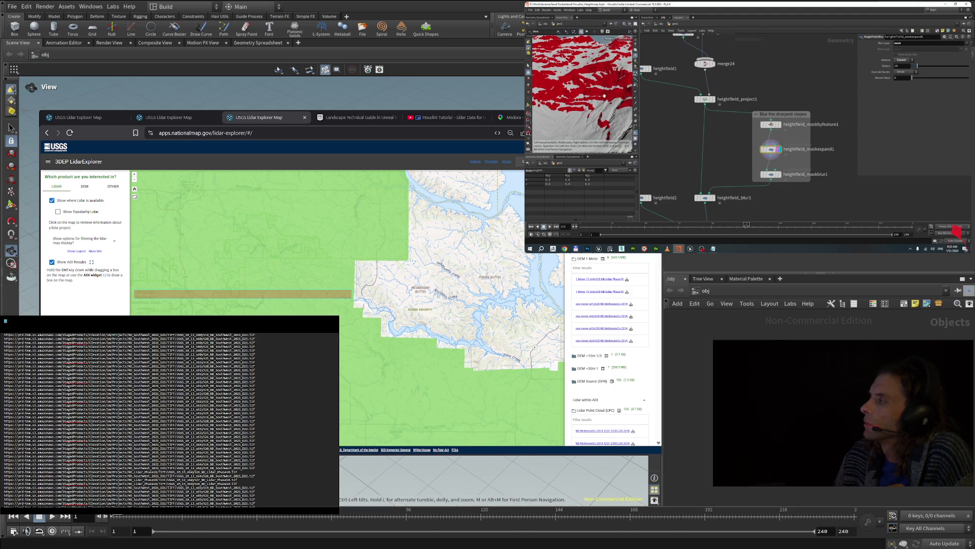
{"action": "mouse_move", "coordinate": [778, 175]}
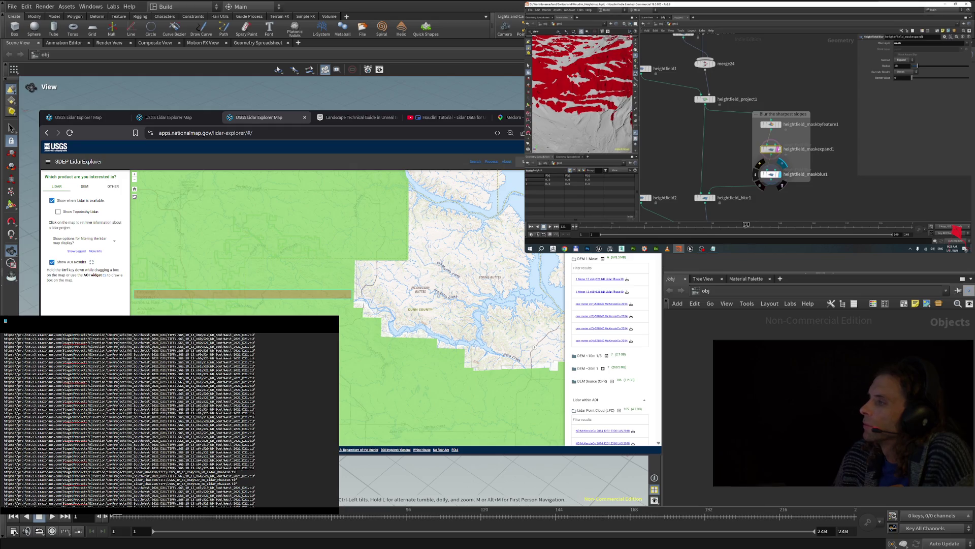
{"action": "left_click", "coordinate": [771, 174]}
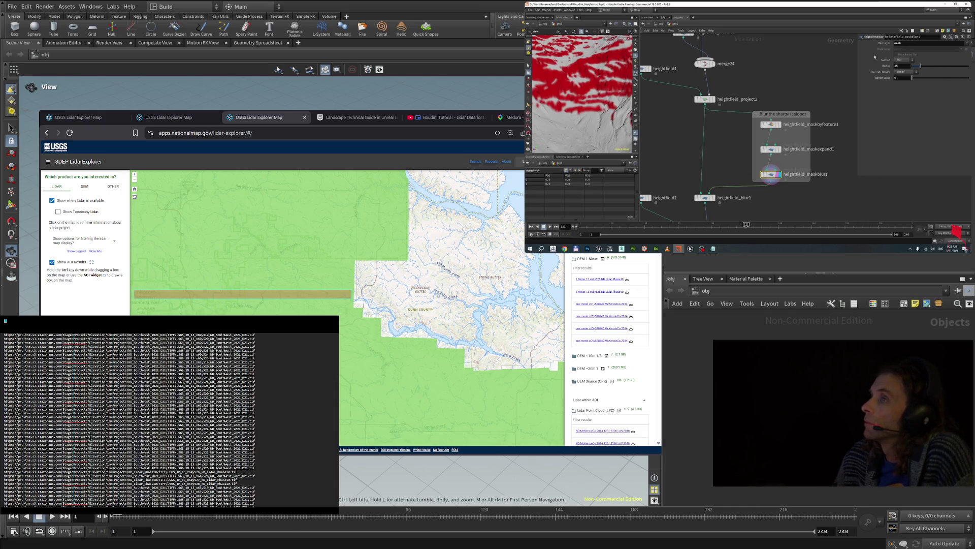
{"action": "middle_click_drag", "start_coordinate": [744, 149], "coordinate": [775, 123]}
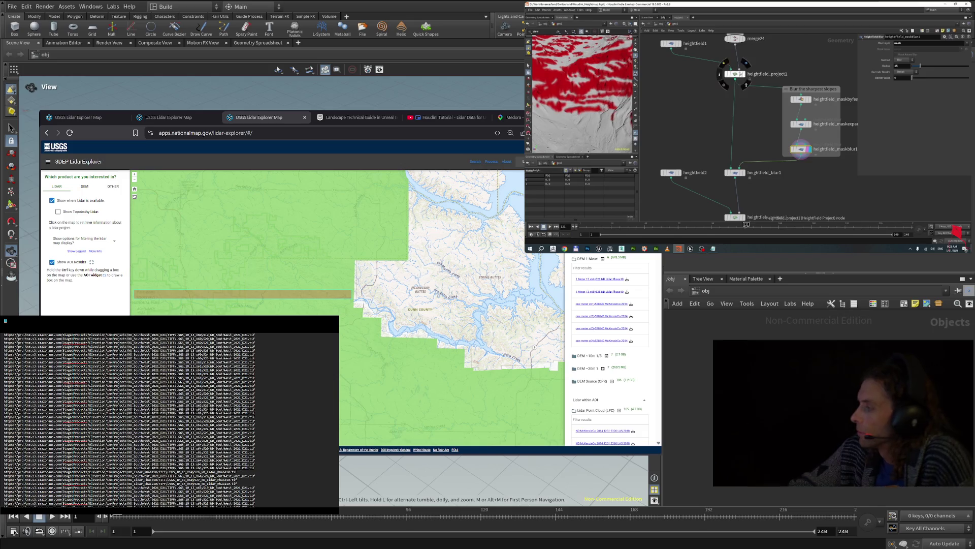
- Display the heightfield output node so the terrain shows without the red mask
{"action": "mouse_move", "coordinate": [689, 80]}
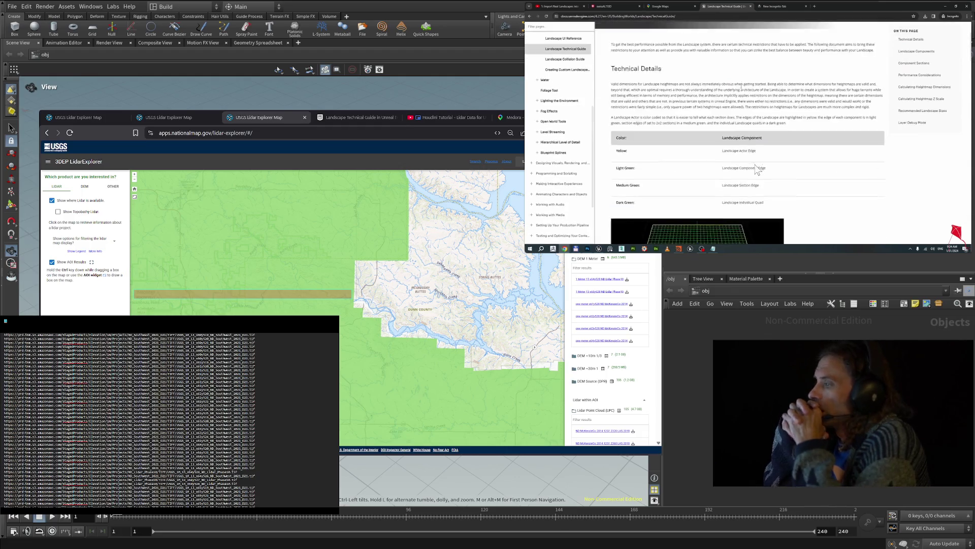
- Review the Recommended Landscape Sizes table in the Unreal guide, then return to Houdini
{"action": "scroll", "coordinate": [757, 170], "scroll_direction": "down", "scroll_amount": 10}
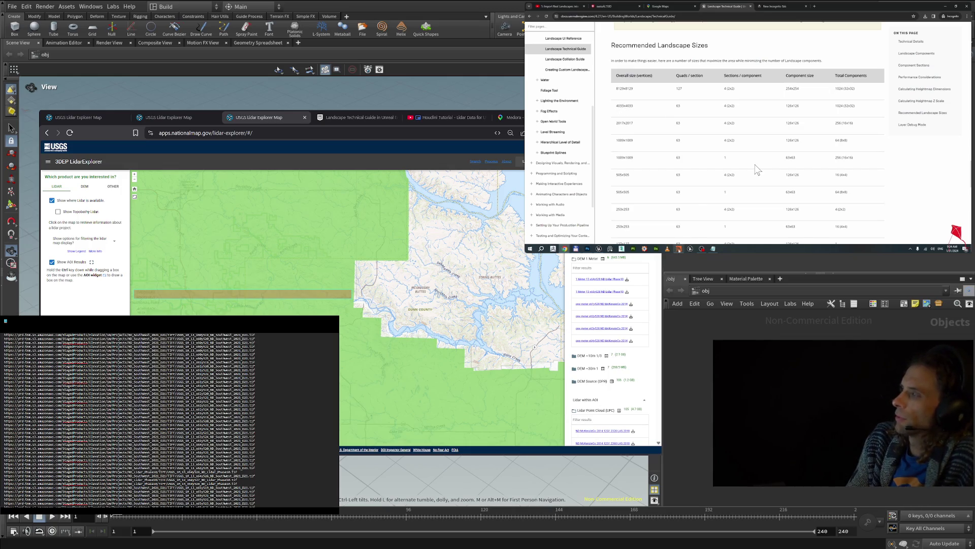
{"action": "key", "text": "alt+Tab"}
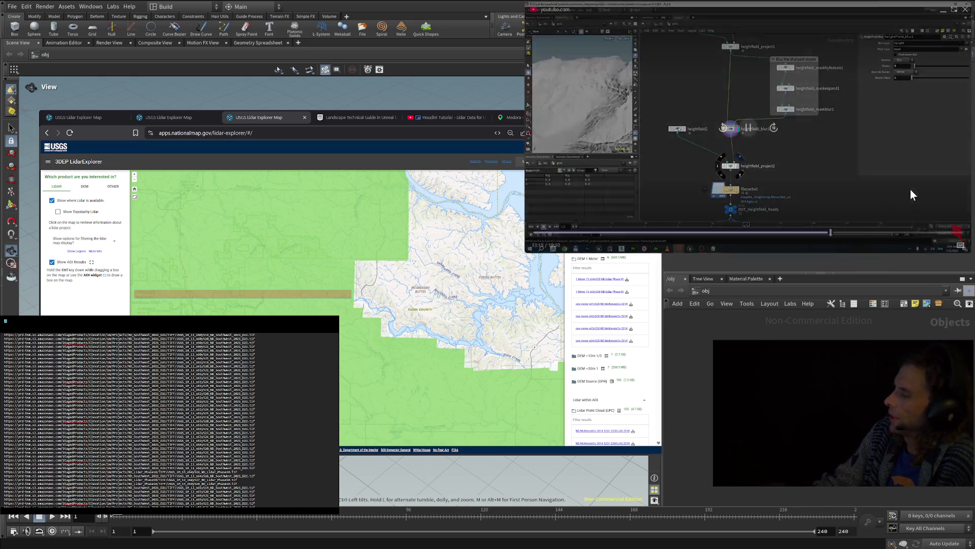
{"action": "mouse_move", "coordinate": [784, 139]}
{"action": "left_click", "coordinate": [747, 130]}
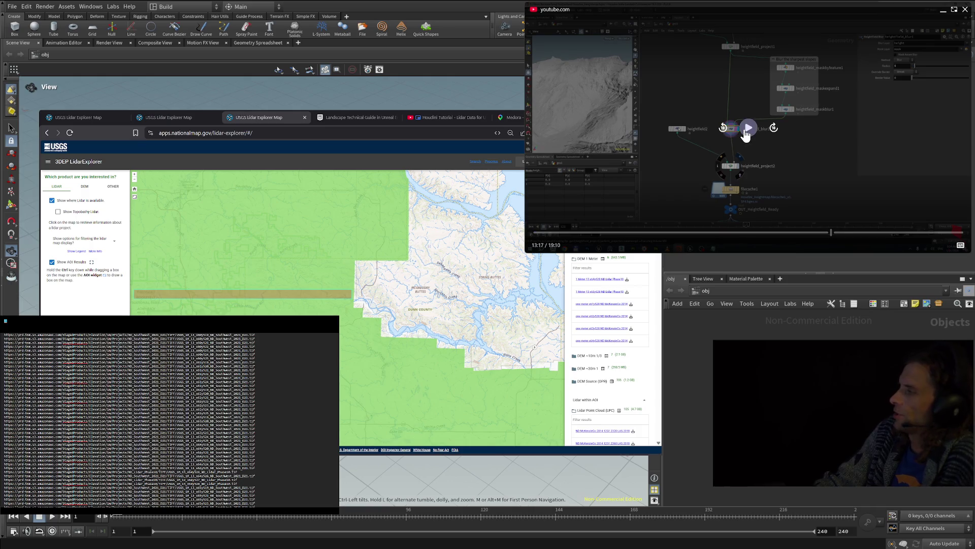
{"action": "left_click", "coordinate": [747, 130]}
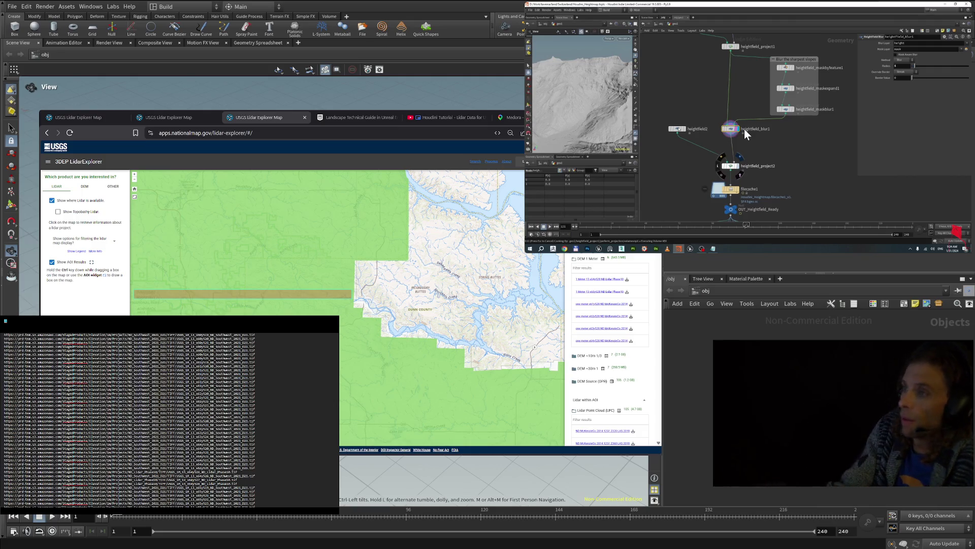
- Open the exported Lidar_Height heightmap full screen as a grayscale image
{"action": "mouse_move", "coordinate": [744, 129]}
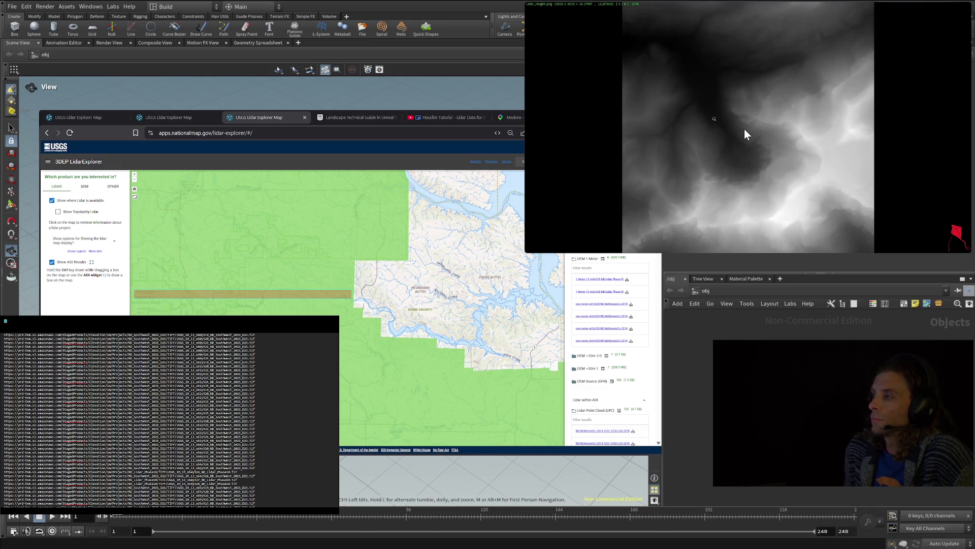
- Close the Lidar_Height heightmap image to return to the Houdini network
{"action": "key", "text": "Escape"}
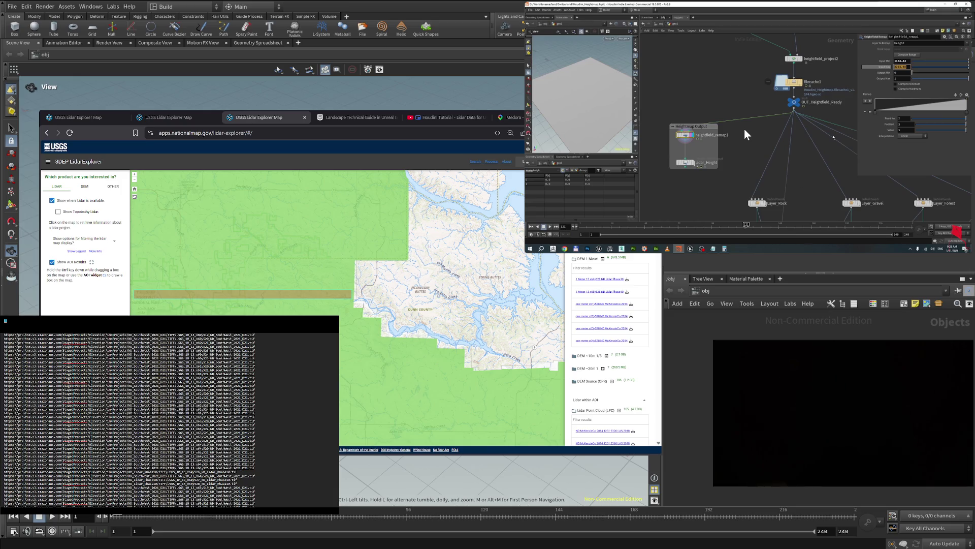
- Load the heightmap in Unreal's Landscape import to preview it at Z scale 412.21484375
{"action": "mouse_move", "coordinate": [881, 224]}
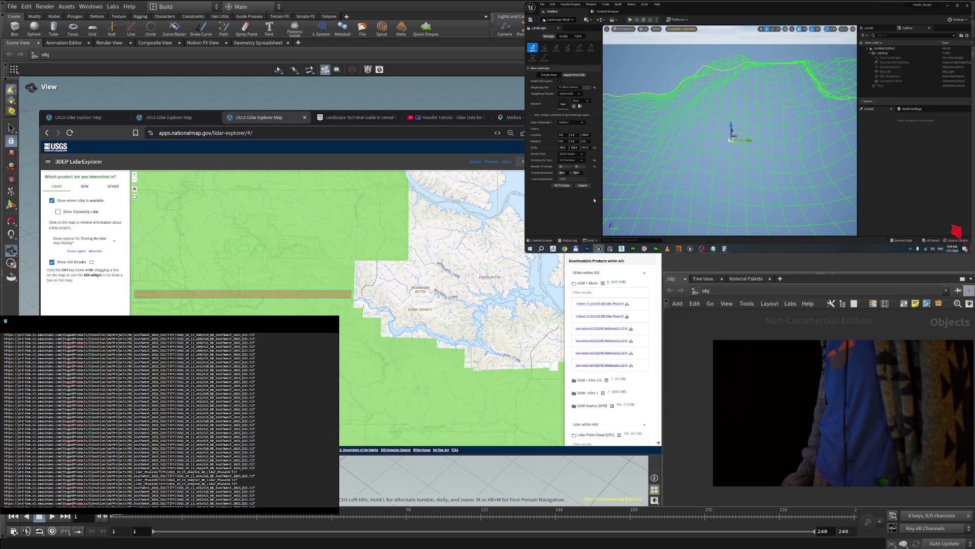
- Import the heightmap as a new landscape, view it up close, then open the YouTube lidar tutorial
{"action": "left_click", "coordinate": [582, 185]}
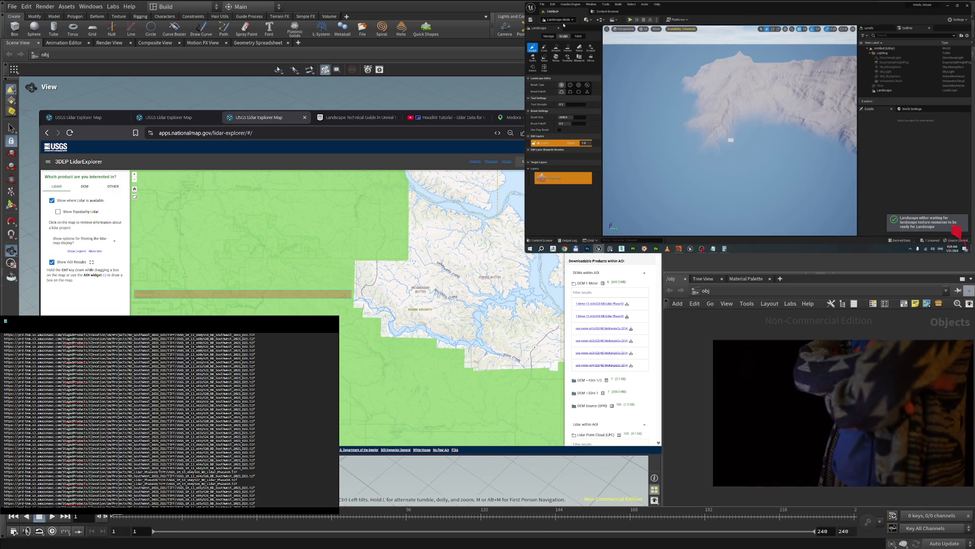
{"action": "left_click", "coordinate": [559, 19]}
{"action": "left_click", "coordinate": [558, 28]}
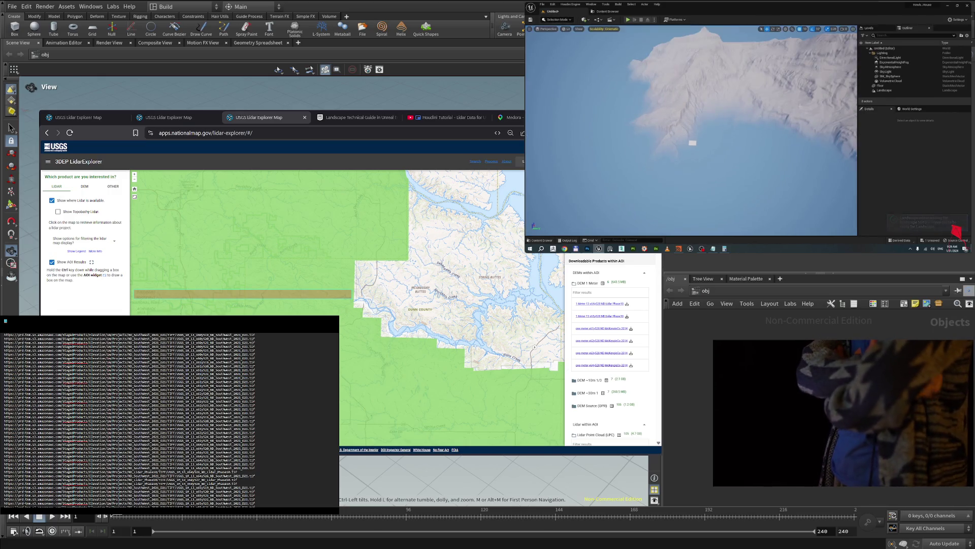
{"action": "scroll", "coordinate": [839, 76], "scroll_direction": "up", "scroll_amount": 5}
{"action": "right_click_drag", "start_coordinate": [661, 152], "coordinate": [661, 152]}
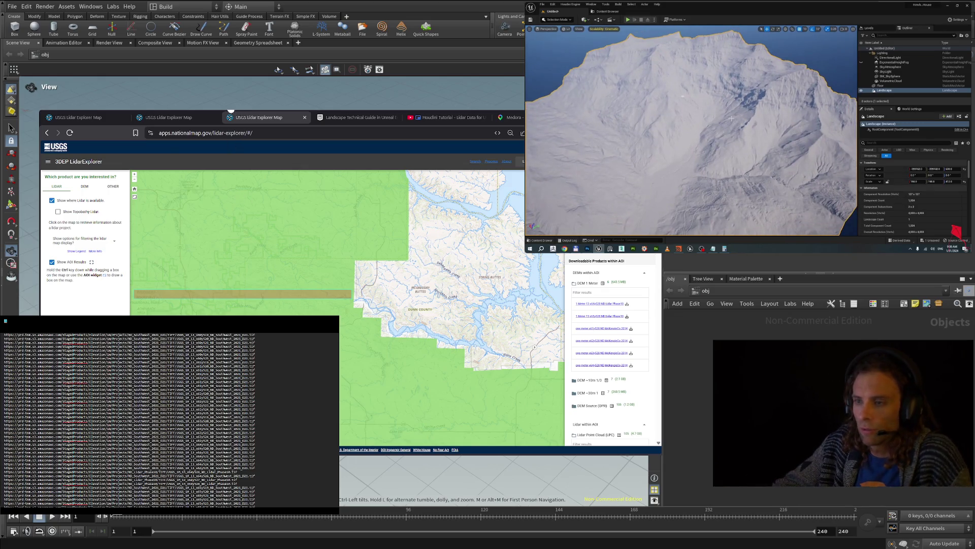
{"action": "left_click", "coordinate": [447, 117]}
{"action": "scroll", "coordinate": [279, 248], "scroll_direction": "down", "scroll_amount": 4}
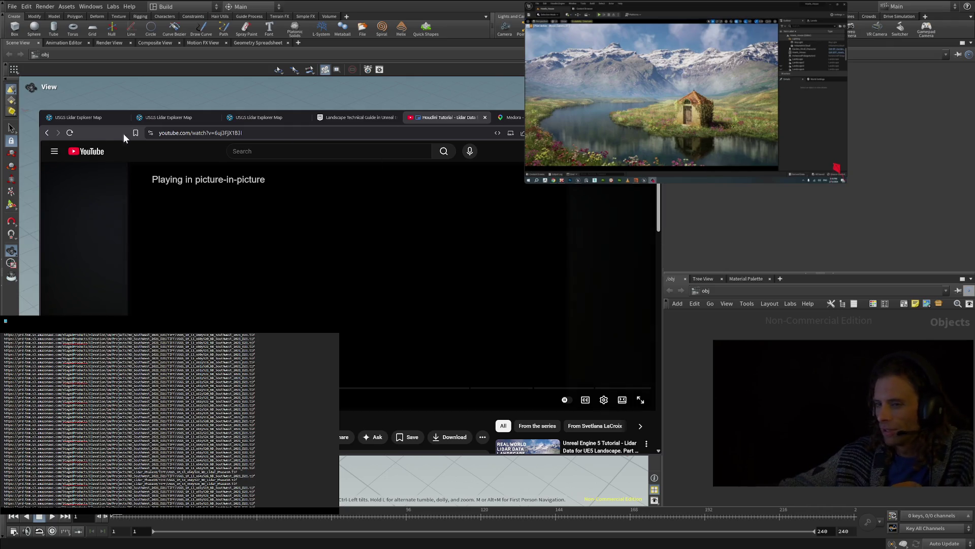
- Go back and open the '1: Import Real Landscapes in Unreal in under 30 minutes' video
{"action": "left_click", "coordinate": [46, 132]}
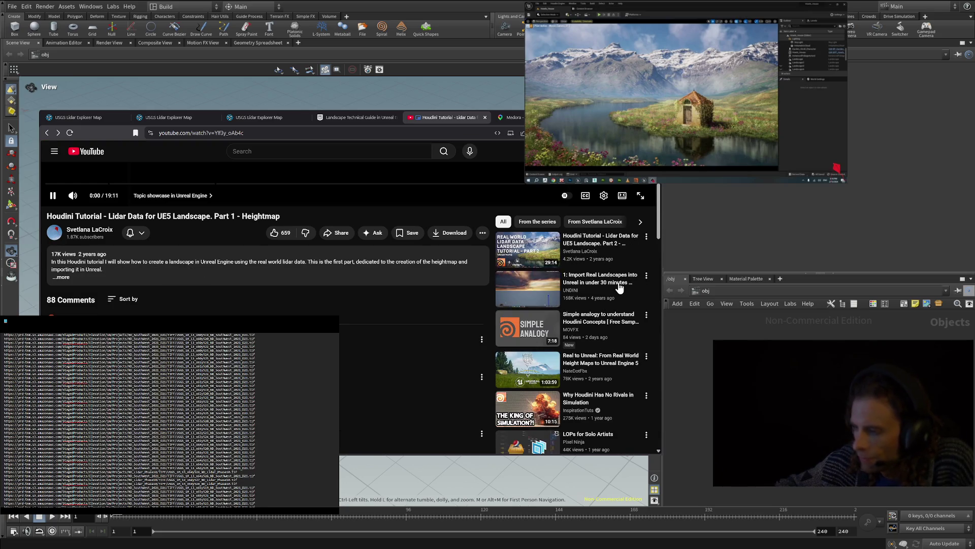
{"action": "left_click", "coordinate": [617, 287]}
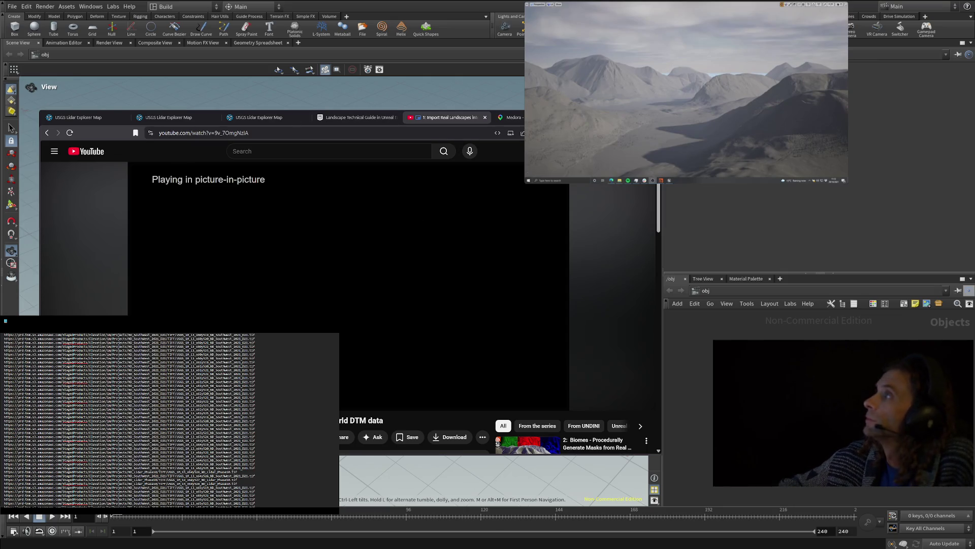
{"action": "mouse_move", "coordinate": [739, 41]}
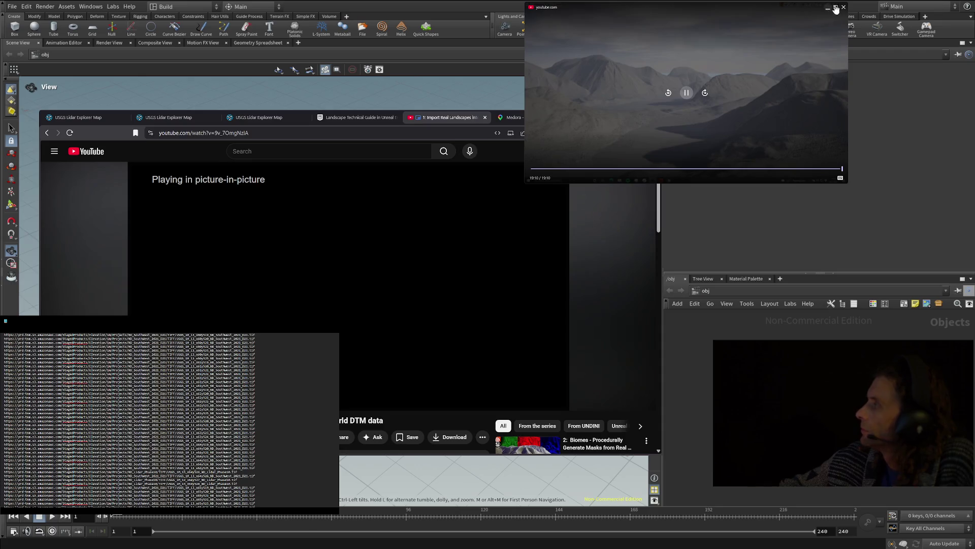
- Resize the picture-in-picture mountain terrain video larger in two steps to fill the upper right
{"action": "left_click_drag", "start_coordinate": [846, 5], "coordinate": [897, 2]}
{"action": "mouse_move", "coordinate": [848, 43]}
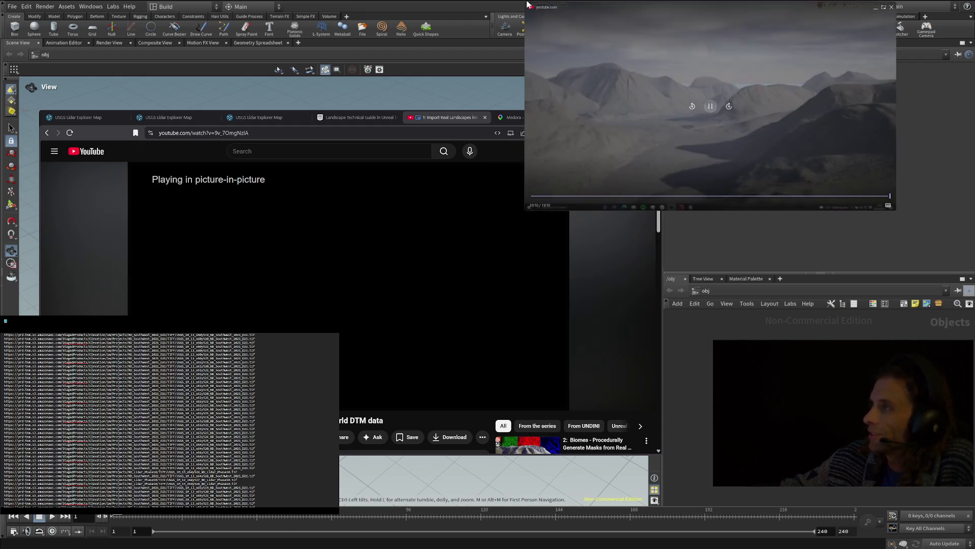
{"action": "left_click_drag", "start_coordinate": [896, 2], "coordinate": [935, 1]}
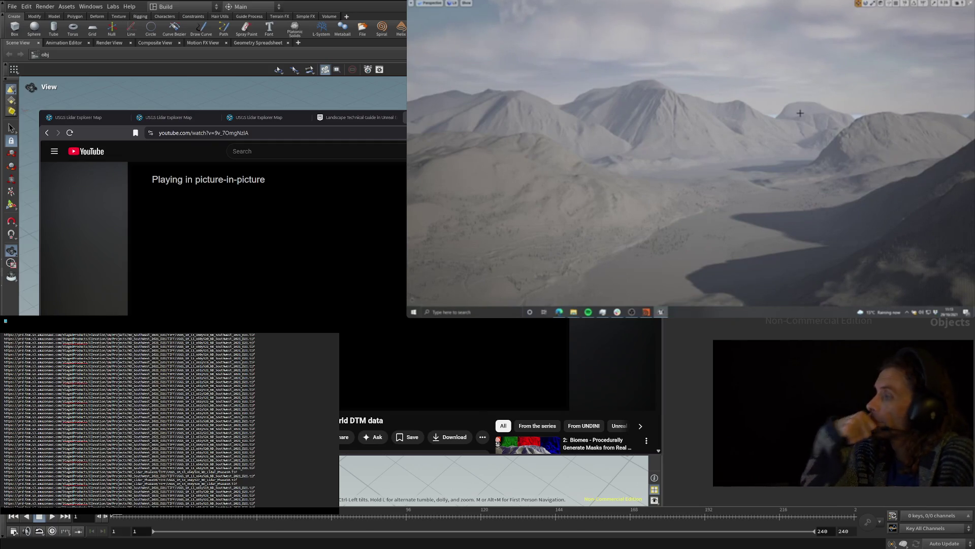
- Pause the picture-in-picture video at 19:10, then resume its playback
{"action": "mouse_move", "coordinate": [748, 186]}
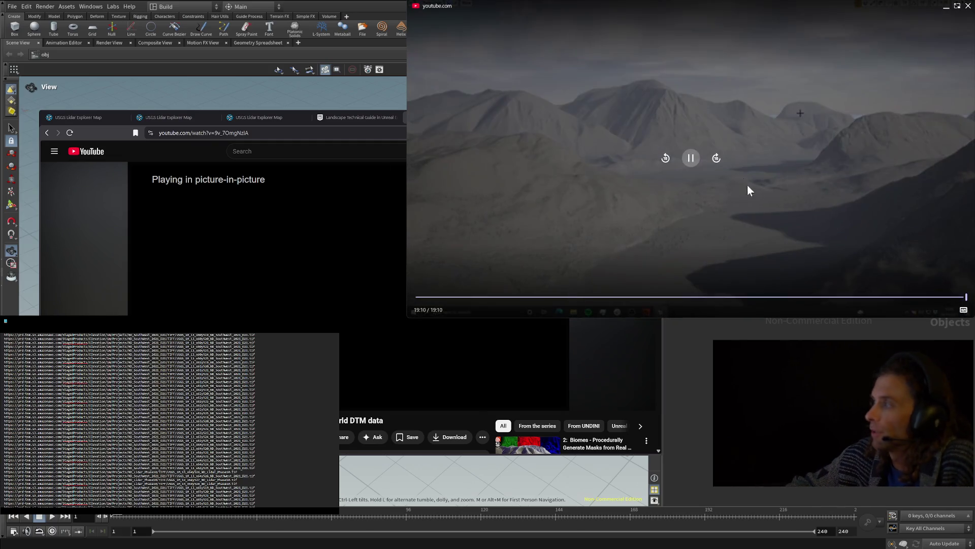
{"action": "left_click", "coordinate": [691, 167]}
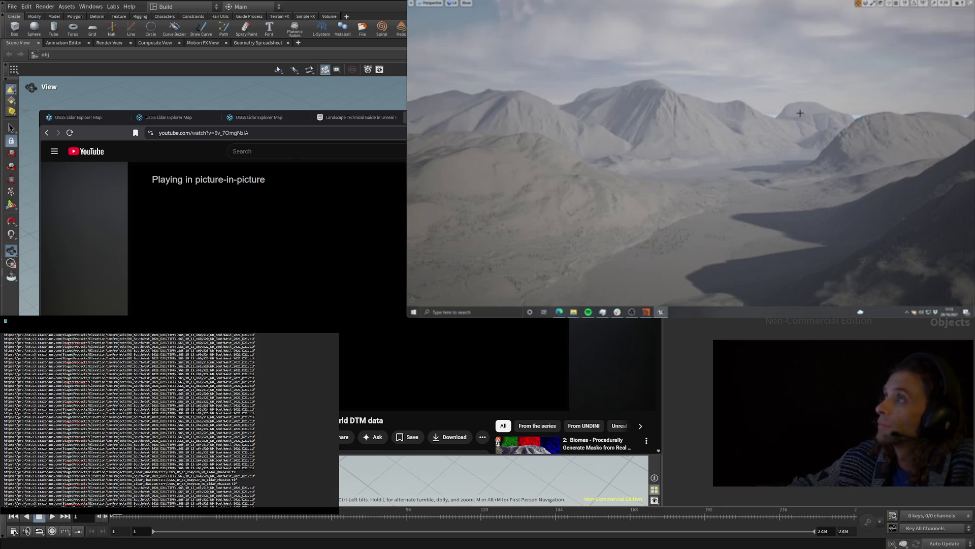
{"action": "mouse_move", "coordinate": [635, 49]}
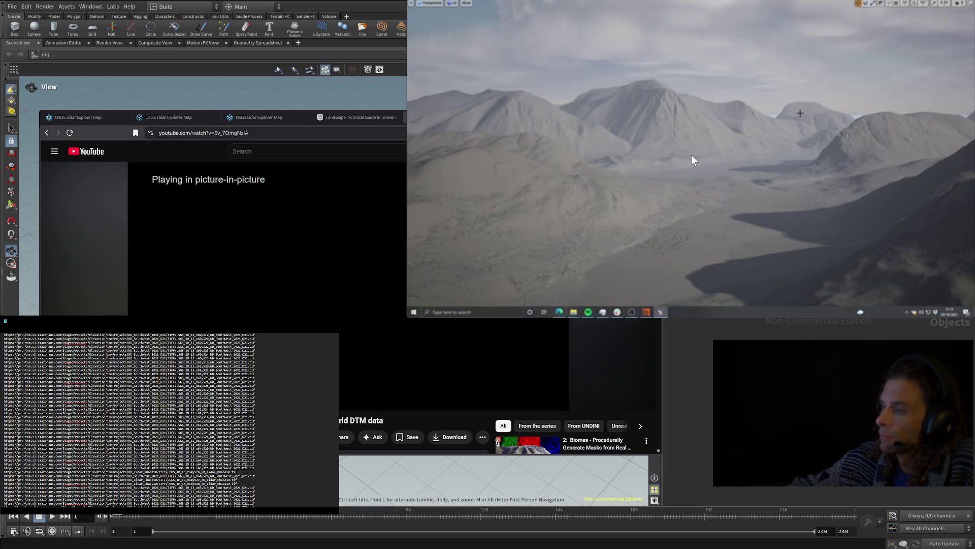
{"action": "mouse_move", "coordinate": [691, 159]}
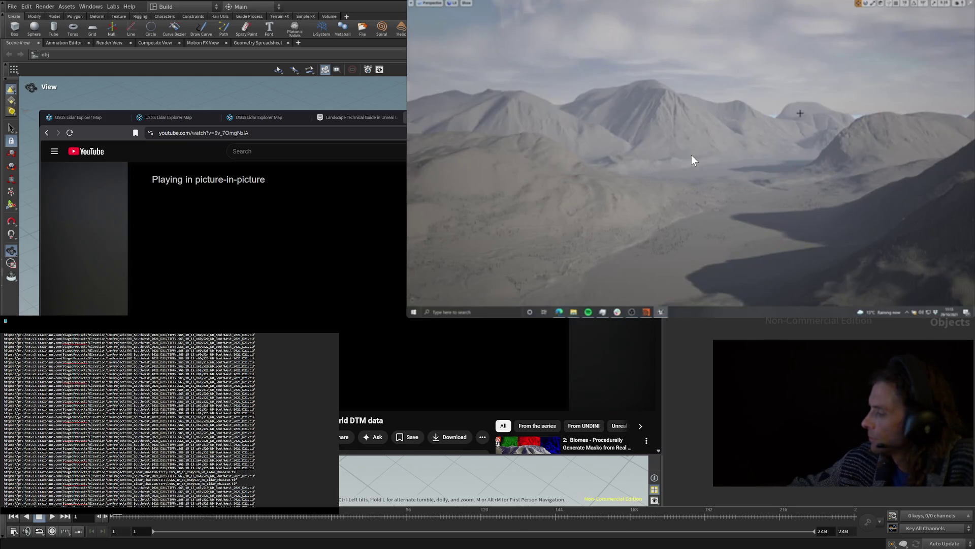
{"action": "left_click", "coordinate": [692, 159]}
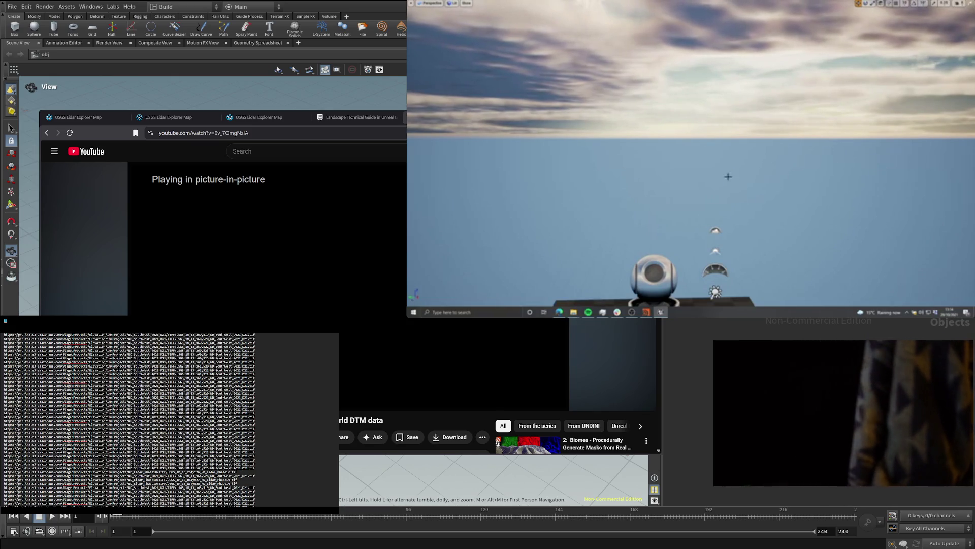
- Search DuckDuckGo for 'uK LIDAR DTM' and open the LIDAR Composite DTM 2019 - 1m data.gov.uk result
{"action": "left_click", "coordinate": [560, 312]}
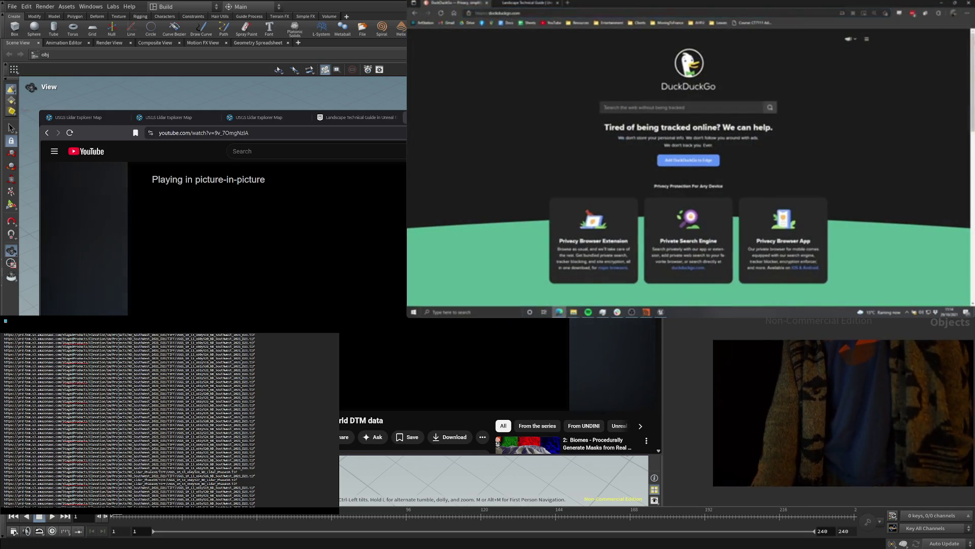
{"action": "type", "text": "uK LIDAR DTM"}
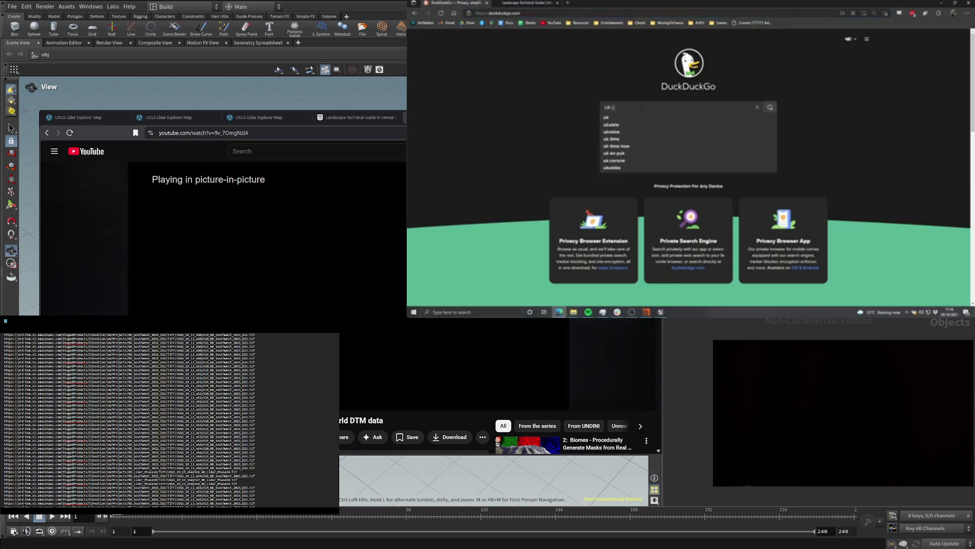
{"action": "key", "text": "Return"}
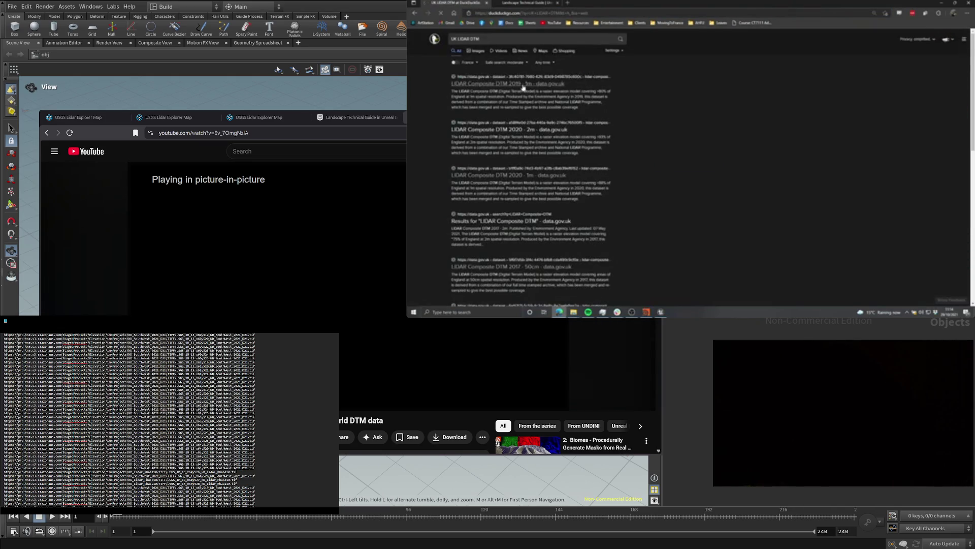
{"action": "left_click", "coordinate": [613, 80]}
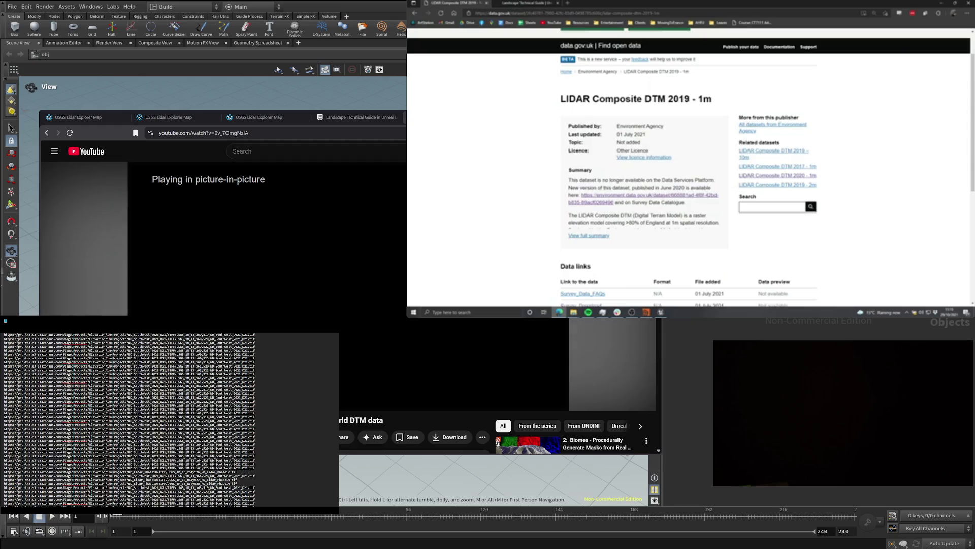
- Open a new browser tab
{"action": "left_click", "coordinate": [568, 3]}
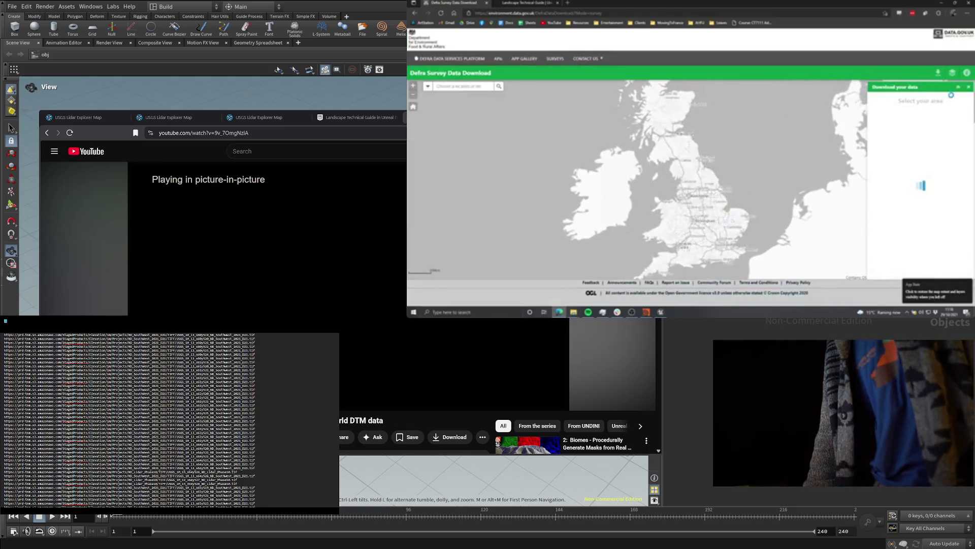
- Pause the tutorial at 4:17, return it from picture-in-picture to its tab, and skip toward Getting Houdini
{"action": "mouse_move", "coordinate": [716, 235]}
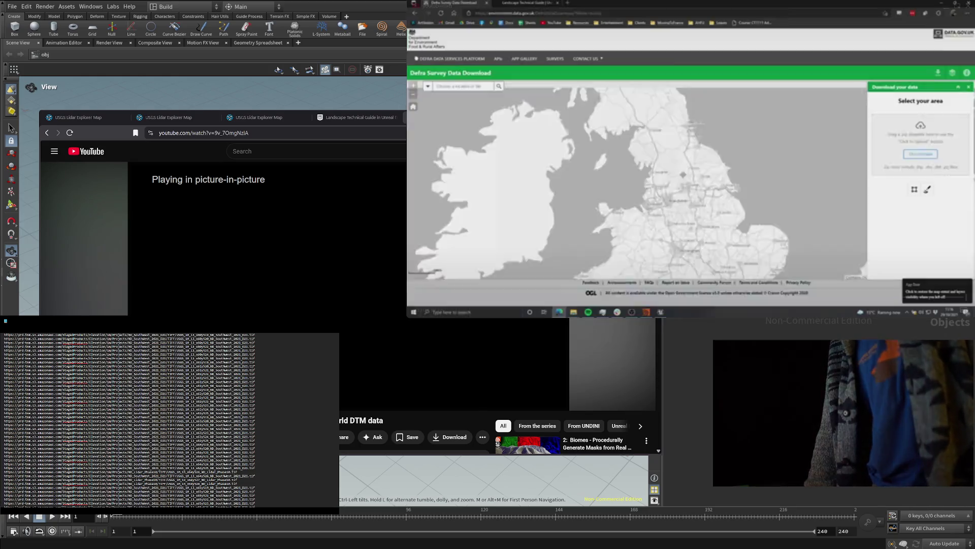
{"action": "key", "text": "space"}
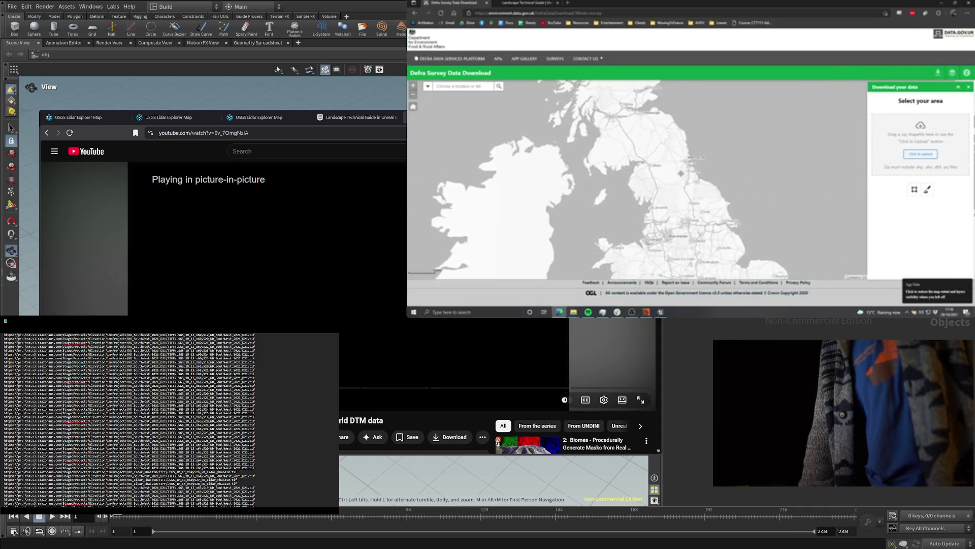
{"action": "left_click", "coordinate": [623, 399]}
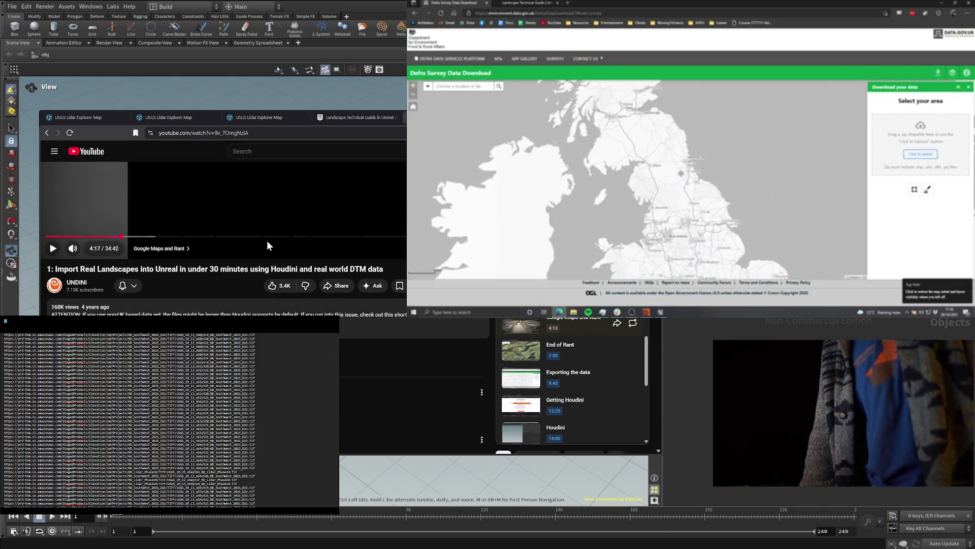
{"action": "left_click", "coordinate": [268, 237]}
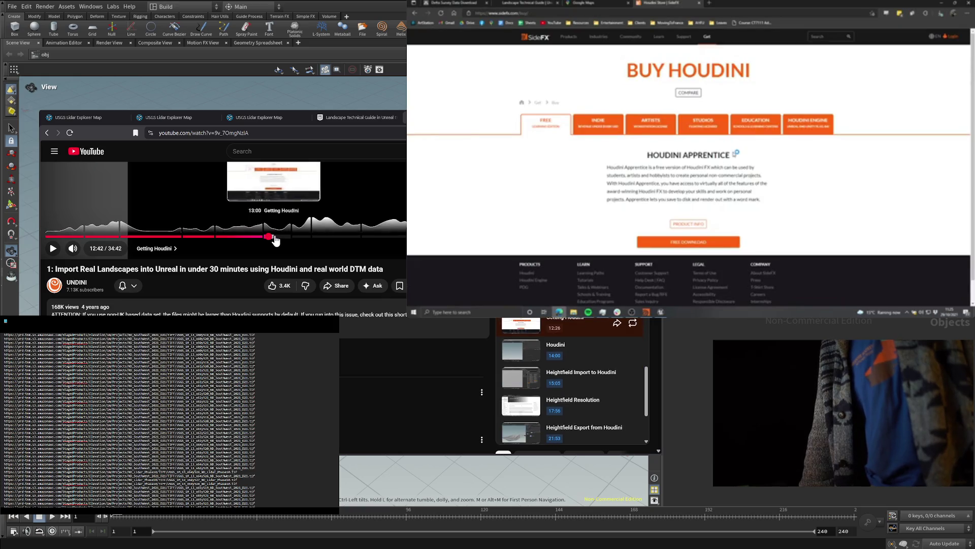
- Seek the YouTube tutorial's progress bar to 13:50 in the Getting Houdini chapter
{"action": "left_click", "coordinate": [294, 236]}
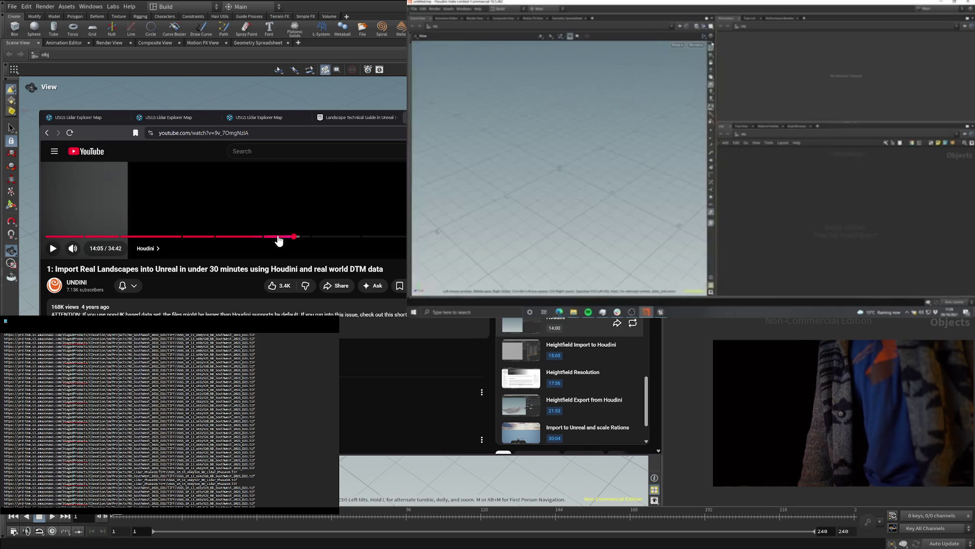
{"action": "left_click", "coordinate": [277, 237]}
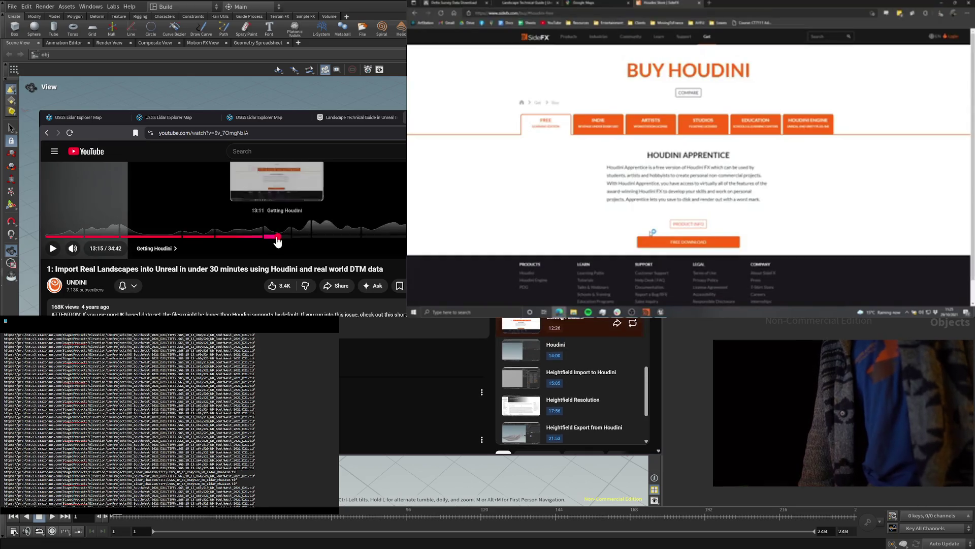
{"action": "left_click", "coordinate": [289, 237]}
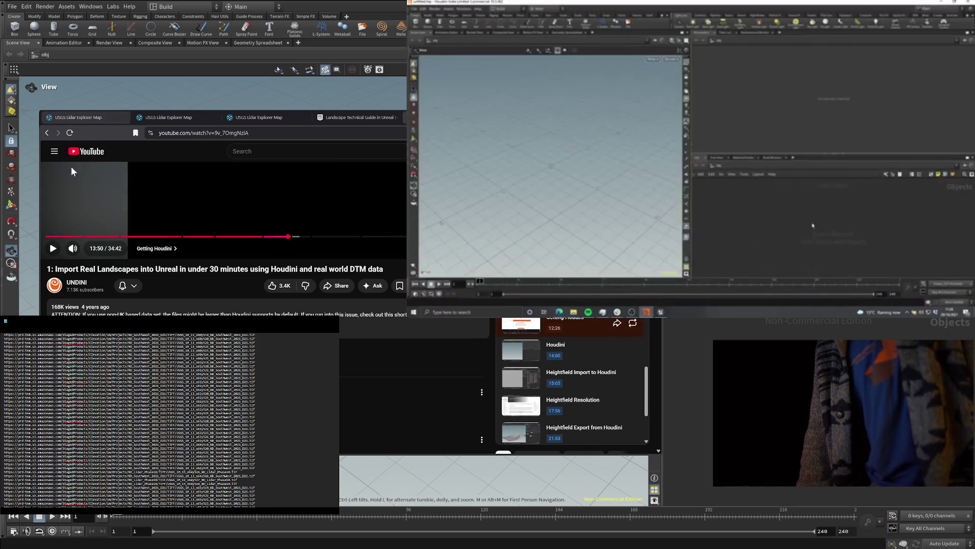
- Resume the tutorial, view the USGS Lidar Explorer Map, orbit the empty Houdini viewport, and bring up the node list
{"action": "key", "text": "space"}
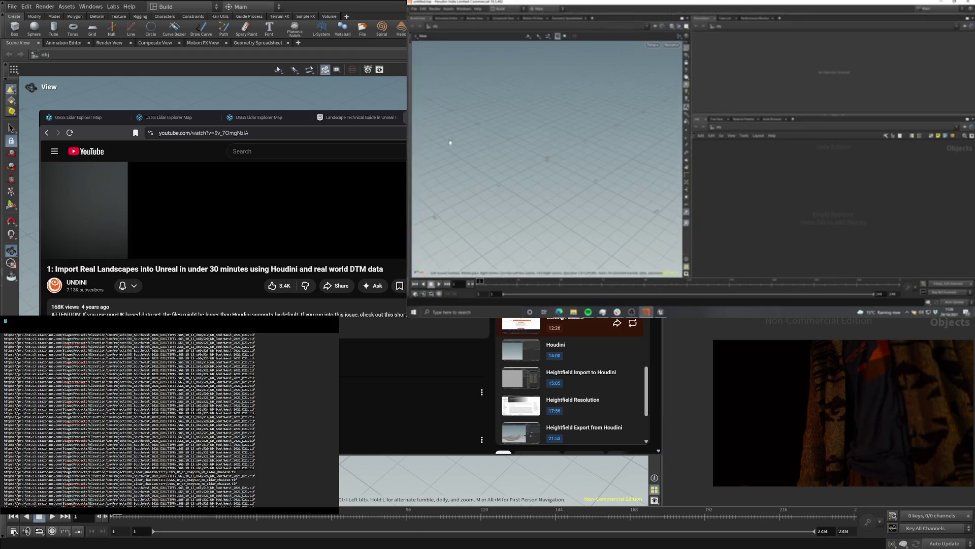
{"action": "left_click", "coordinate": [77, 118]}
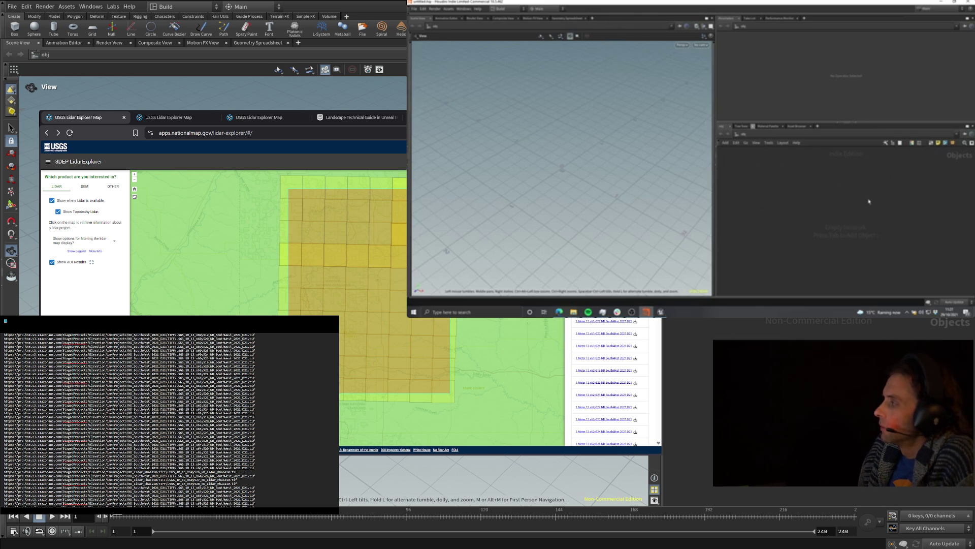
{"action": "mouse_move", "coordinate": [571, 153]}
{"action": "left_mouse_down"}
{"action": "mouse_move", "coordinate": [631, 144]}
{"action": "mouse_move", "coordinate": [594, 178]}
{"action": "mouse_move", "coordinate": [803, 215]}
{"action": "mouse_move", "coordinate": [660, 168]}
{"action": "left_mouse_up"}
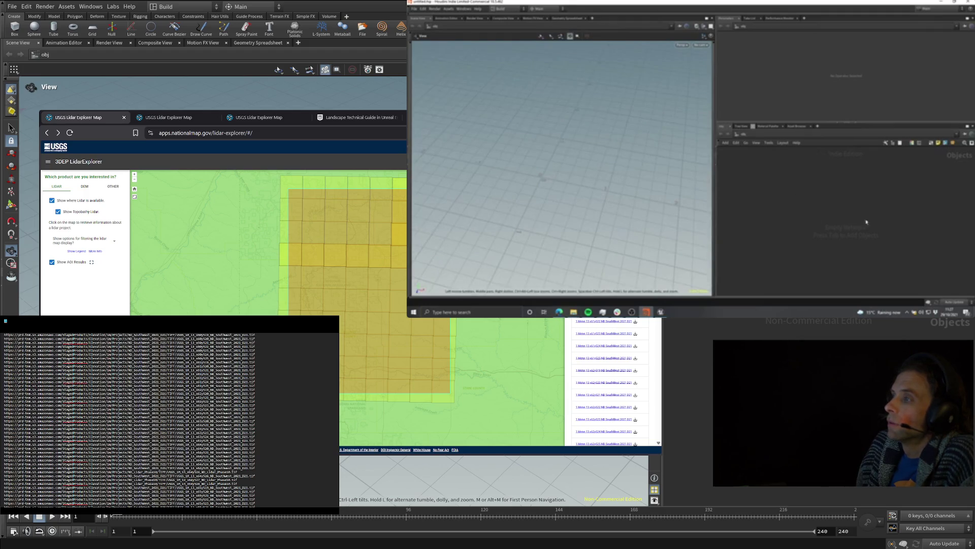
{"action": "key", "text": "Tab"}
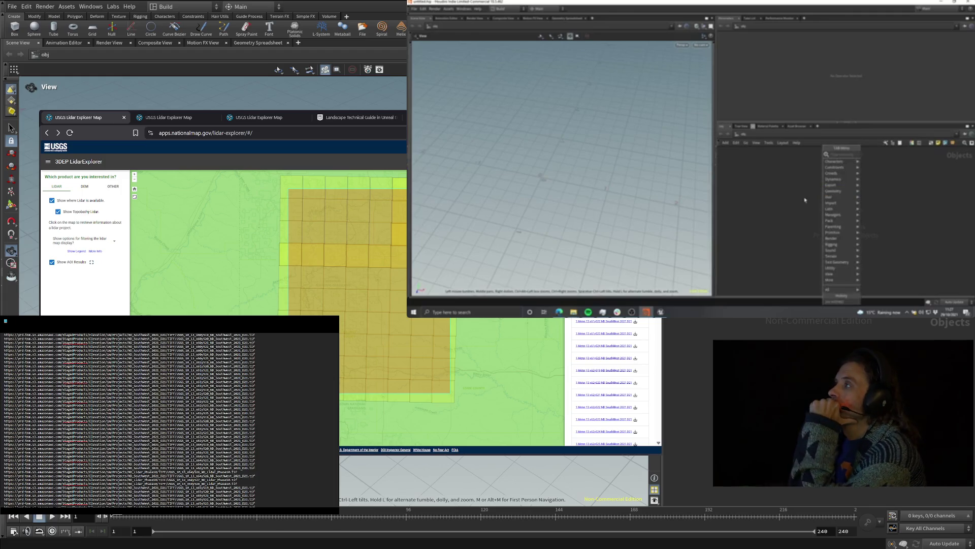
- Add a Geometry node geo1 by typing 'geo' in the Tab menu and position it in the network
{"action": "left_click", "coordinate": [804, 200]}
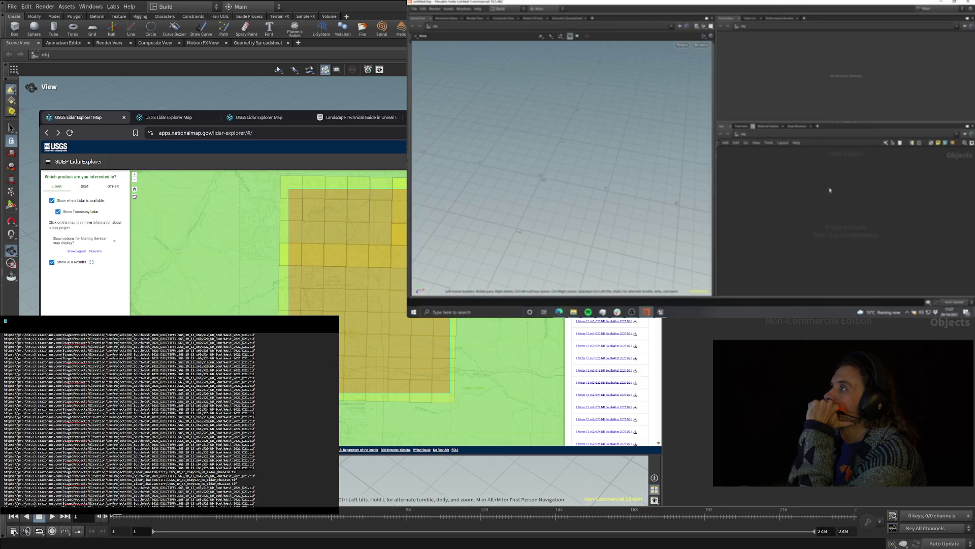
{"action": "key", "text": "Tab"}
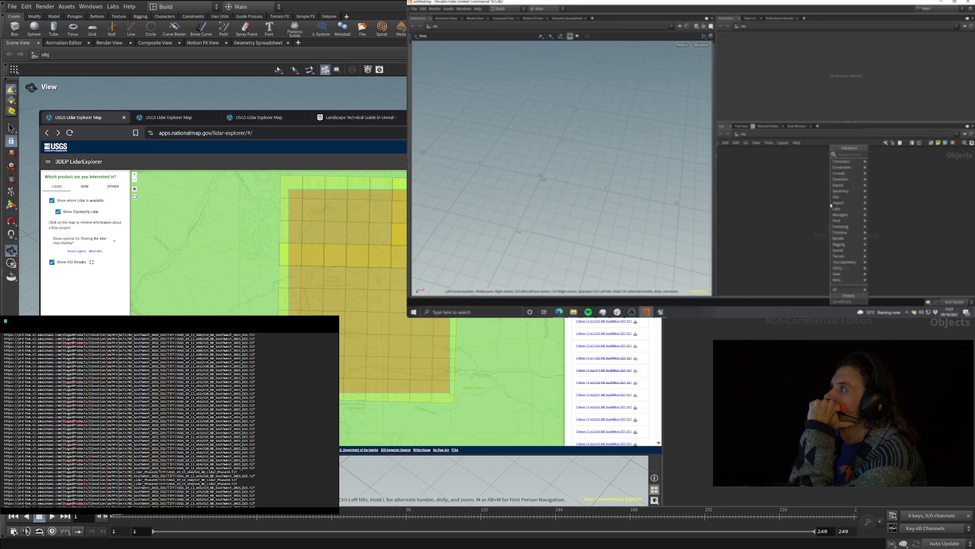
{"action": "type", "text": "geo"}
{"action": "key", "text": "Return"}
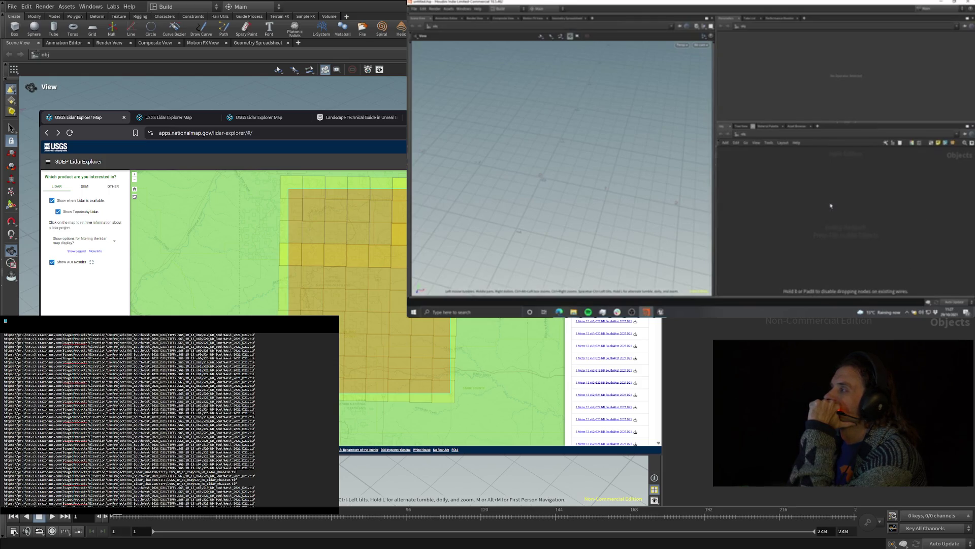
{"action": "left_click", "coordinate": [831, 203]}
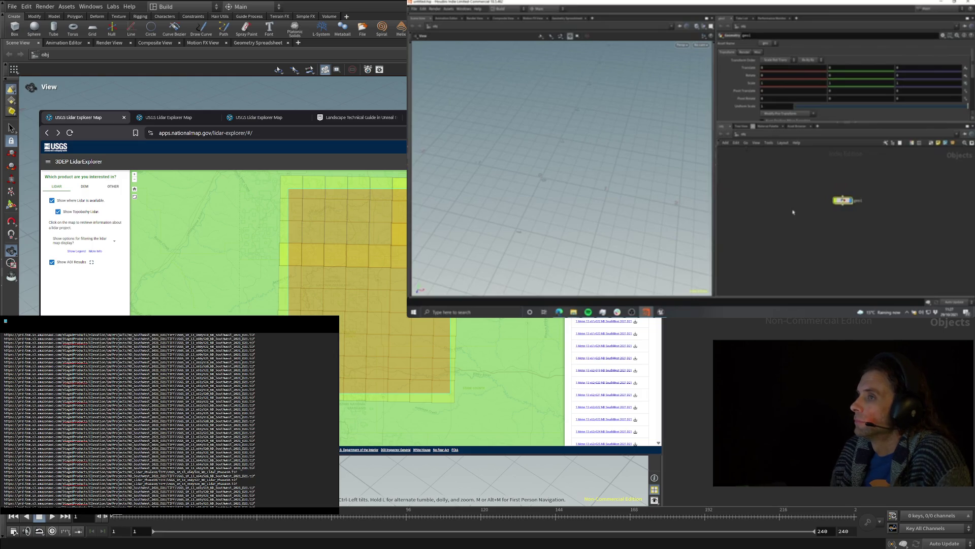
{"action": "mouse_move", "coordinate": [843, 201]}
{"action": "left_mouse_down"}
{"action": "mouse_move", "coordinate": [808, 222]}
{"action": "mouse_move", "coordinate": [824, 209]}
{"action": "left_mouse_up"}
- Inside geo1, add a HeightField File node by typing 'hf fi' in the Tab menu
{"action": "double_click", "coordinate": [827, 210]}
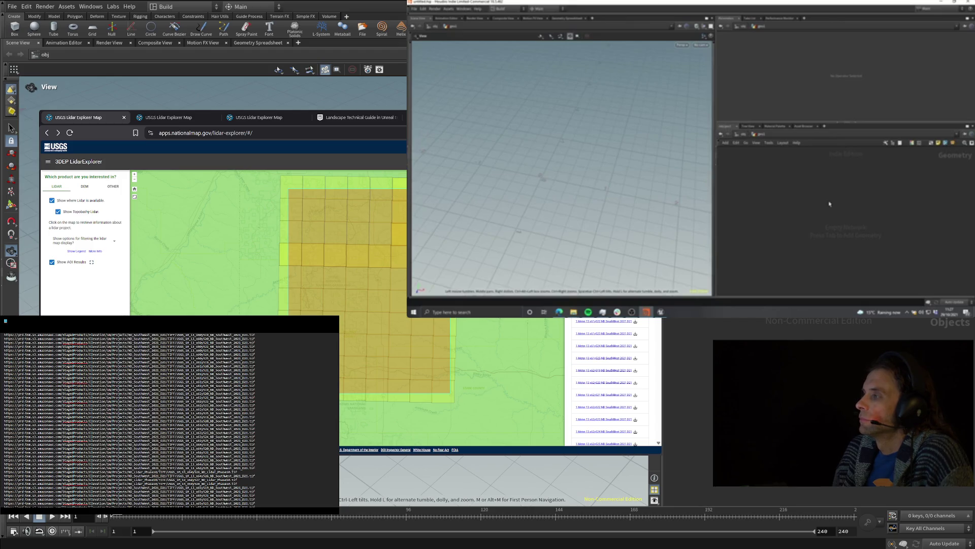
{"action": "key", "text": "Tab"}
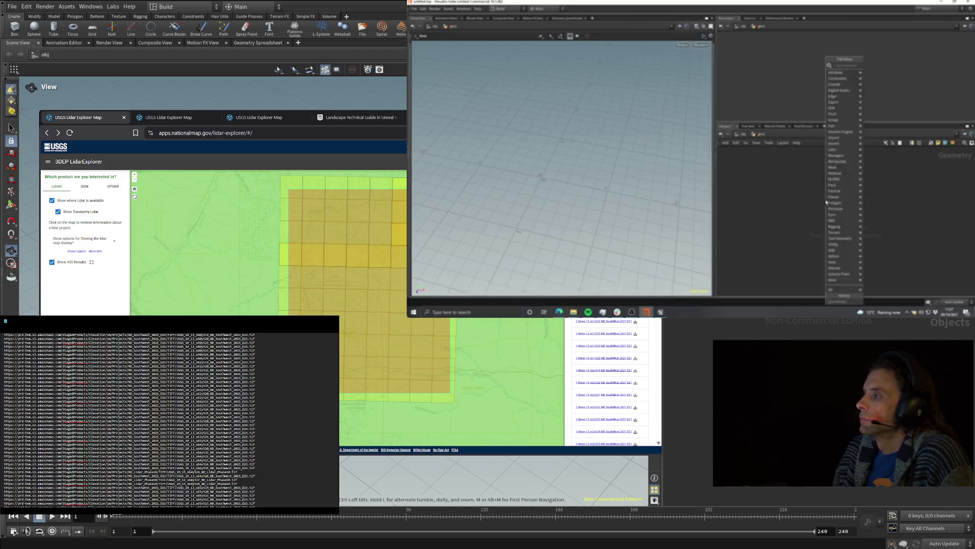
{"action": "type", "text": "hf fi"}
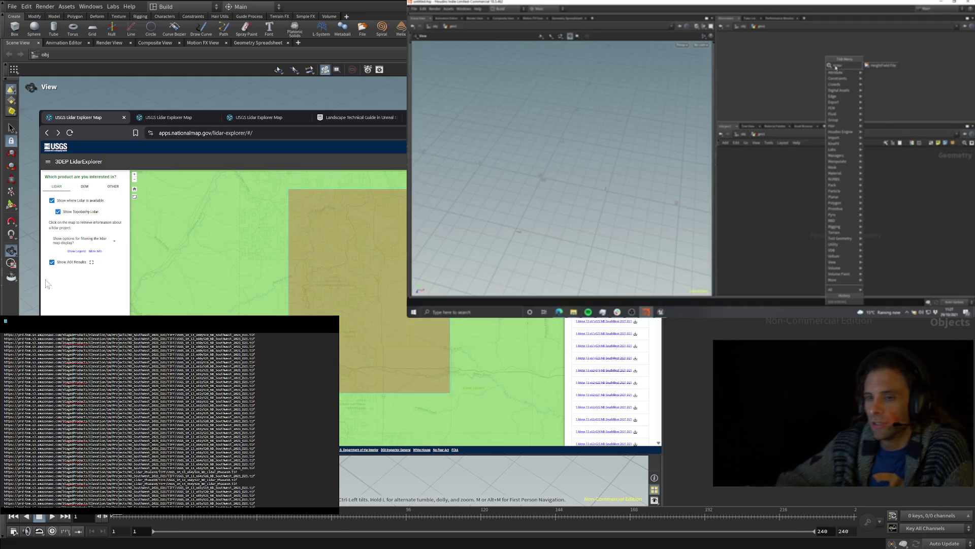
{"action": "key", "text": "Return"}
{"action": "left_click", "coordinate": [838, 217]}
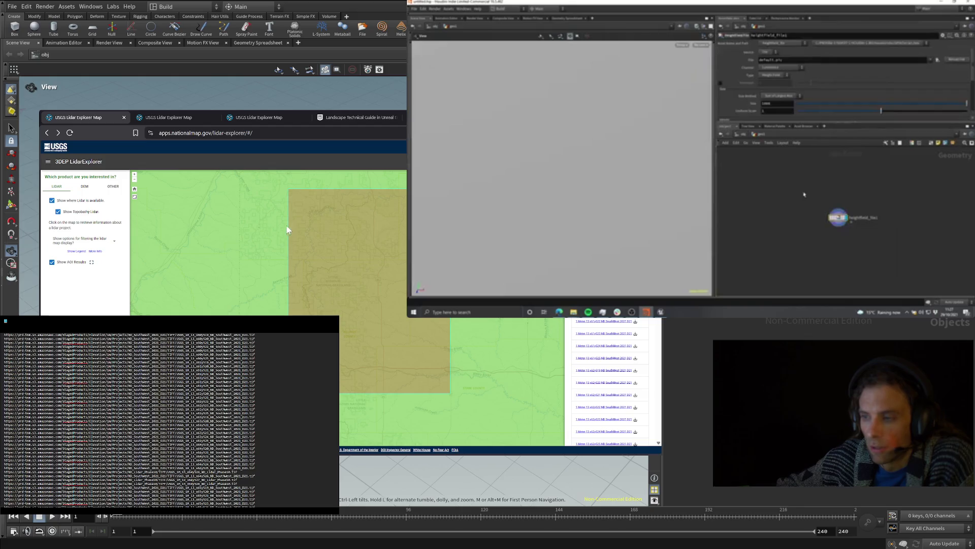
- Raise the YouTube tutorial's playback quality, then bring up the USGS Lidar Explorer map
{"action": "key", "text": "ctrl+Tab"}
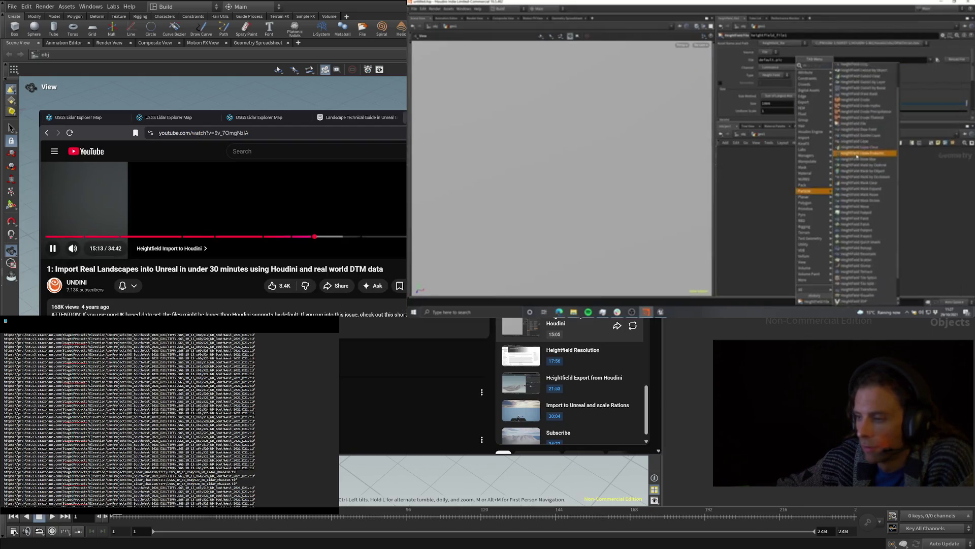
{"action": "scroll", "coordinate": [584, 375], "scroll_direction": "up", "scroll_amount": 3}
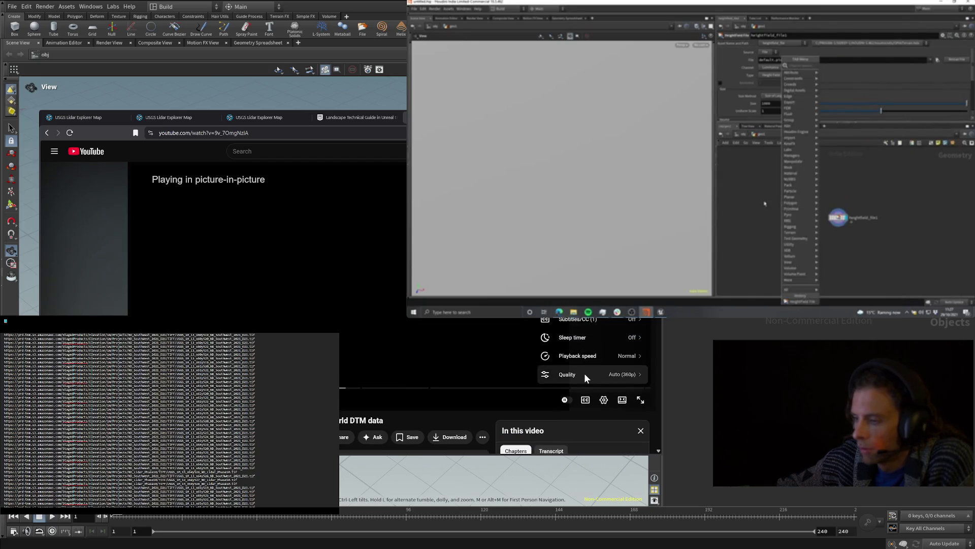
{"action": "left_click", "coordinate": [585, 376]}
{"action": "left_click", "coordinate": [579, 337]}
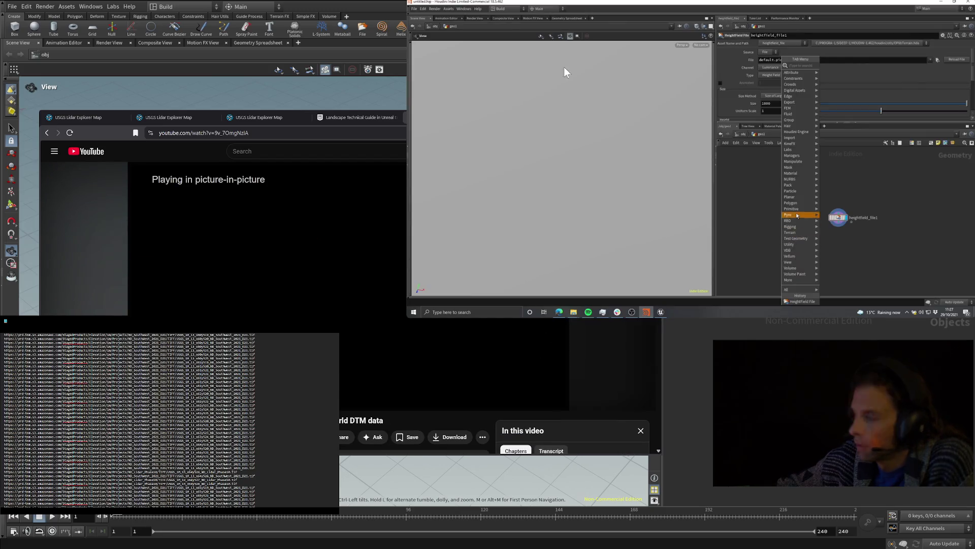
{"action": "mouse_move", "coordinate": [582, 60]}
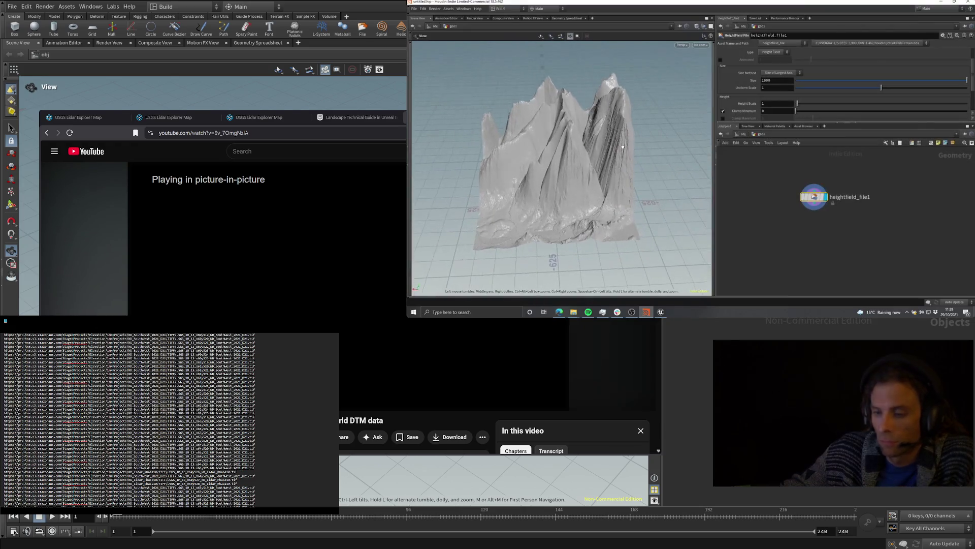
{"action": "left_click", "coordinate": [93, 118]}
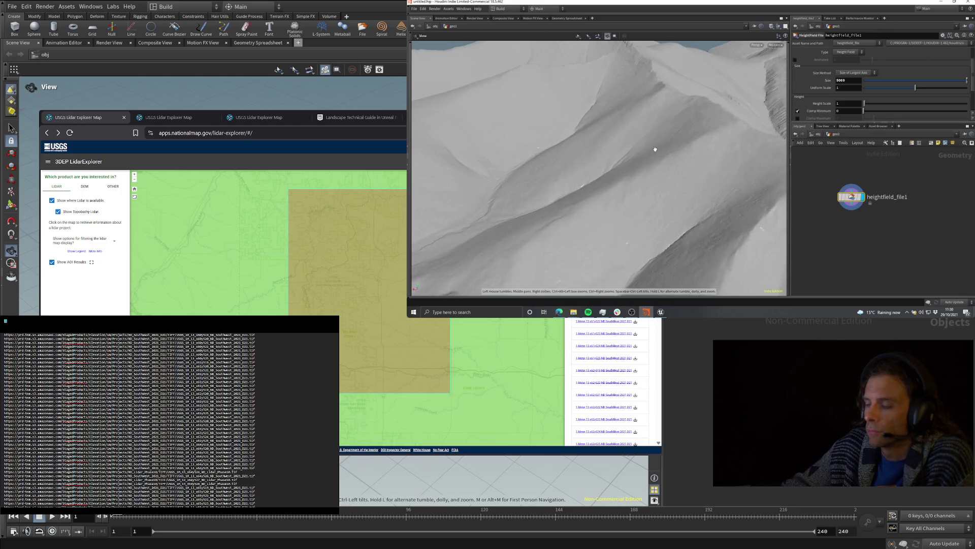
- Orbit and zoom around the loaded terrain to inspect its ridges, then return to the browser
{"action": "mouse_move", "coordinate": [646, 123]}
{"action": "left_mouse_down"}
{"action": "mouse_move", "coordinate": [581, 130]}
{"action": "mouse_move", "coordinate": [620, 139]}
{"action": "mouse_move", "coordinate": [612, 145]}
{"action": "mouse_move", "coordinate": [645, 172]}
{"action": "mouse_move", "coordinate": [670, 165]}
{"action": "left_mouse_up"}
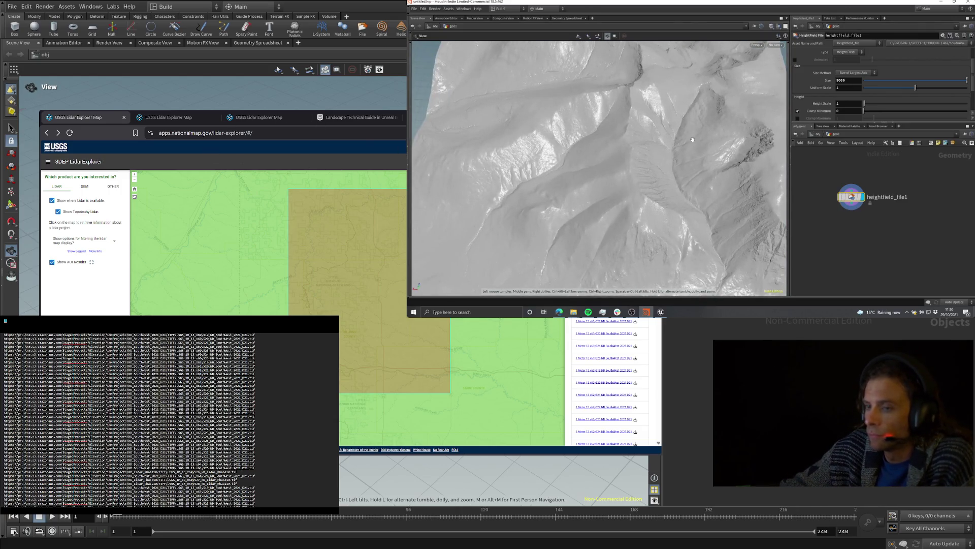
{"action": "mouse_move", "coordinate": [669, 143]}
{"action": "left_mouse_down"}
{"action": "mouse_move", "coordinate": [637, 195]}
{"action": "mouse_move", "coordinate": [644, 132]}
{"action": "left_mouse_up"}
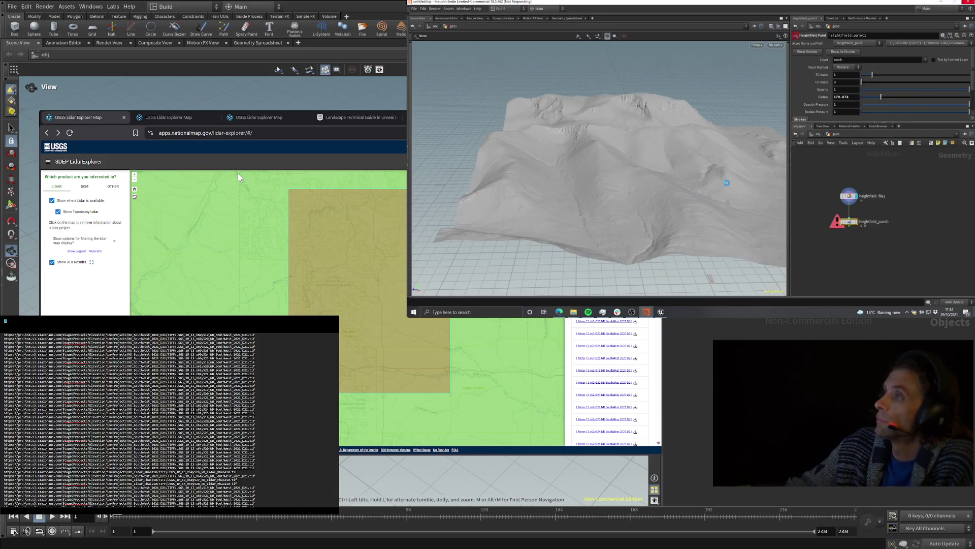
{"action": "left_click", "coordinate": [563, 312]}
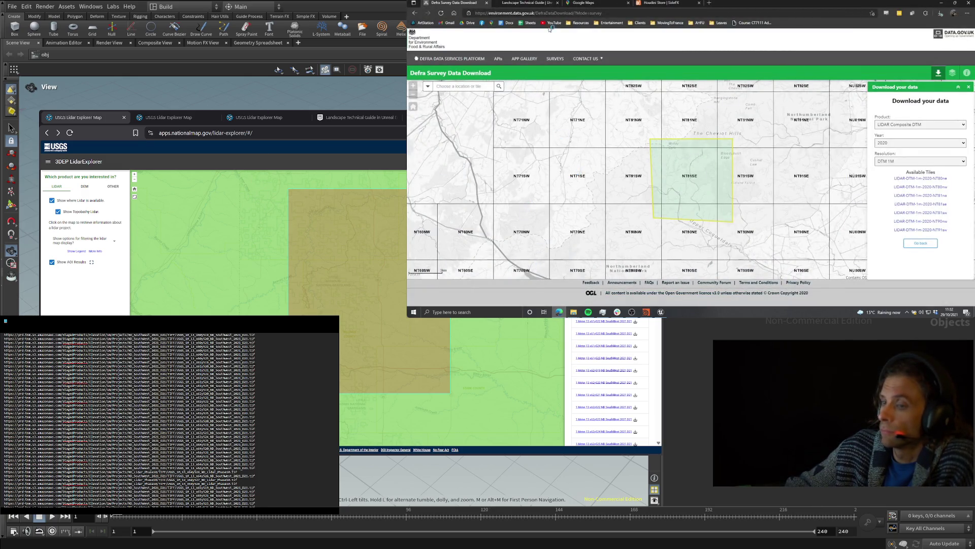
- Bring up the Landscape Technical Guide's Recommended Landscape Sizes table
{"action": "key", "text": "ctrl+Tab"}
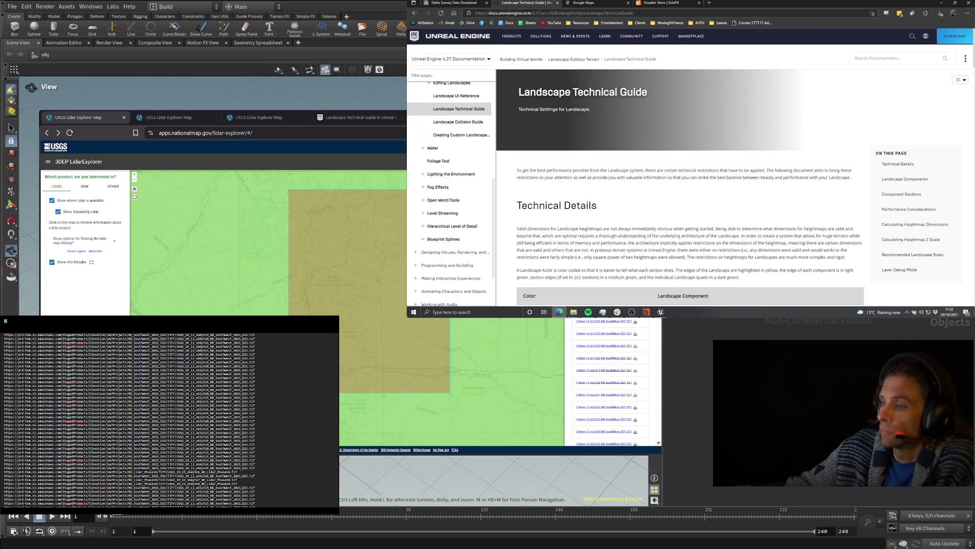
{"action": "scroll", "coordinate": [697, 164], "scroll_direction": "down", "scroll_amount": 1}
{"action": "scroll", "coordinate": [698, 165], "scroll_direction": "up", "scroll_amount": 1}
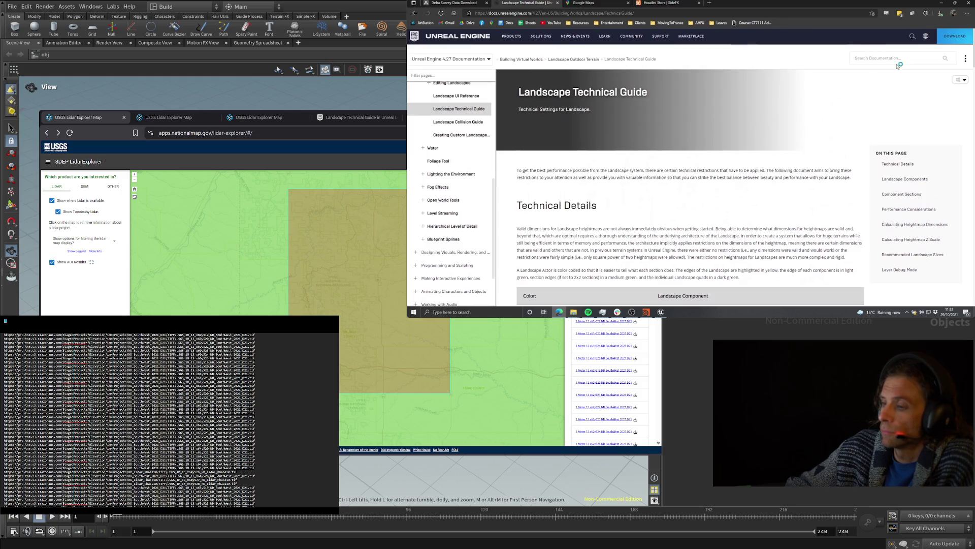
{"action": "scroll", "coordinate": [826, 135], "scroll_direction": "down", "scroll_amount": 10}
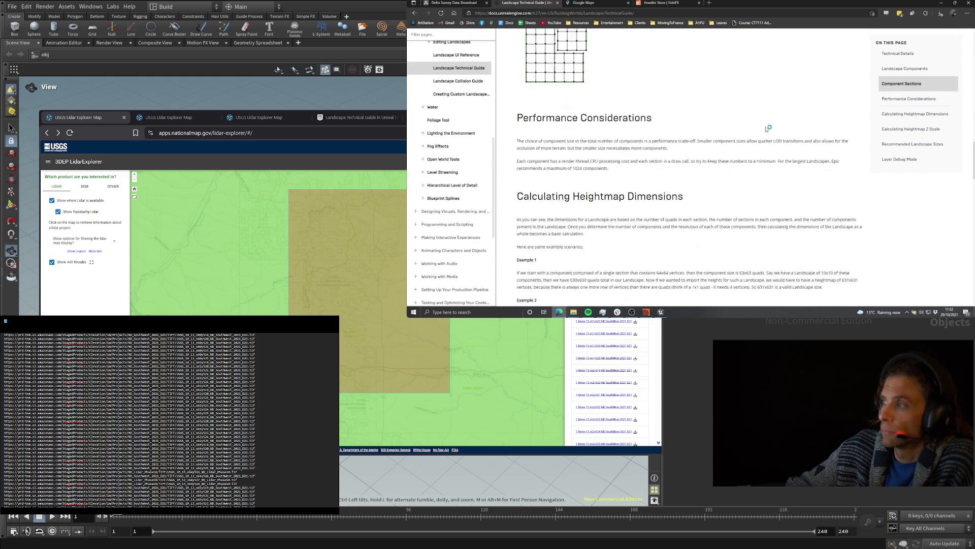
{"action": "scroll", "coordinate": [768, 128], "scroll_direction": "down", "scroll_amount": 10}
{"action": "scroll", "coordinate": [765, 130], "scroll_direction": "down", "scroll_amount": 5}
{"action": "scroll", "coordinate": [741, 141], "scroll_direction": "up", "scroll_amount": 3}
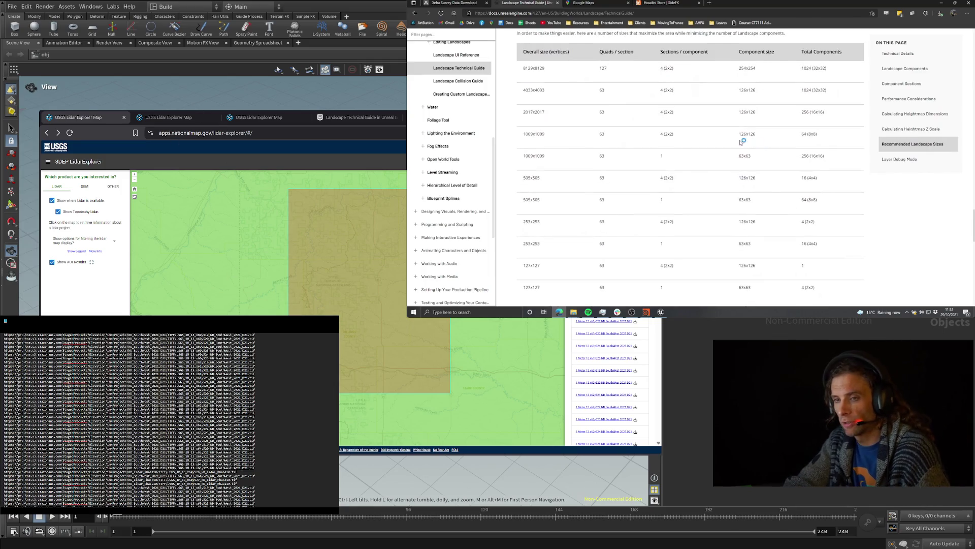
{"action": "scroll", "coordinate": [741, 141], "scroll_direction": "up", "scroll_amount": 1}
- Highlight the table heading and size rows, pointing out the 2017x2017 and 4033x4033 sizes
{"action": "mouse_move", "coordinate": [516, 51]}
{"action": "left_mouse_down"}
{"action": "mouse_move", "coordinate": [711, 75]}
{"action": "mouse_move", "coordinate": [665, 51]}
{"action": "left_mouse_up"}
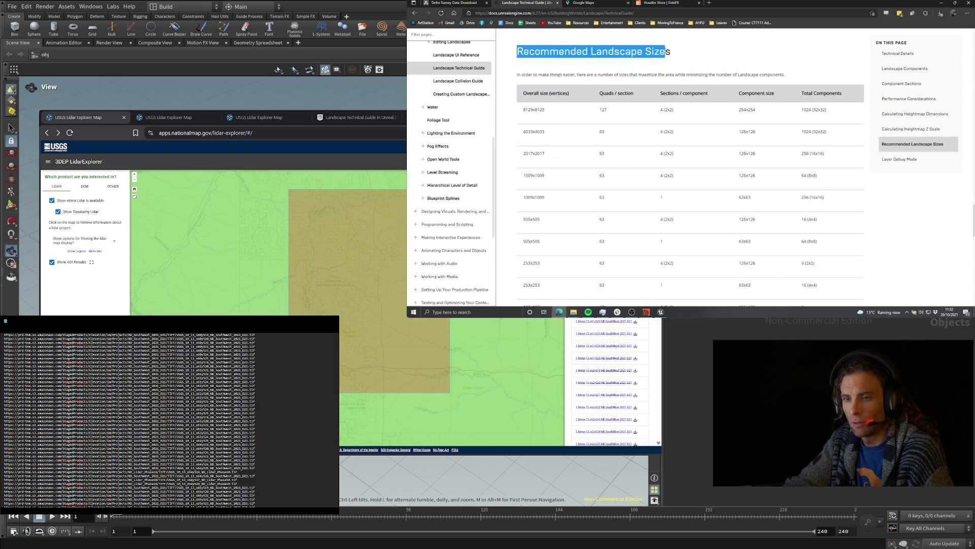
{"action": "left_click", "coordinate": [658, 69]}
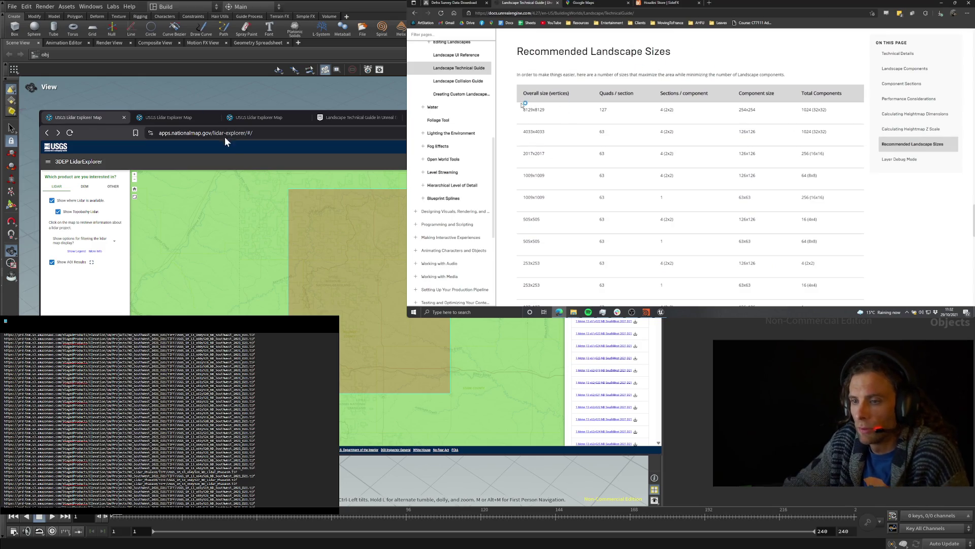
{"action": "mouse_move", "coordinate": [526, 107]}
{"action": "left_mouse_down"}
{"action": "mouse_move", "coordinate": [762, 175]}
{"action": "mouse_move", "coordinate": [718, 172]}
{"action": "left_mouse_up"}
{"action": "left_click", "coordinate": [718, 172]}
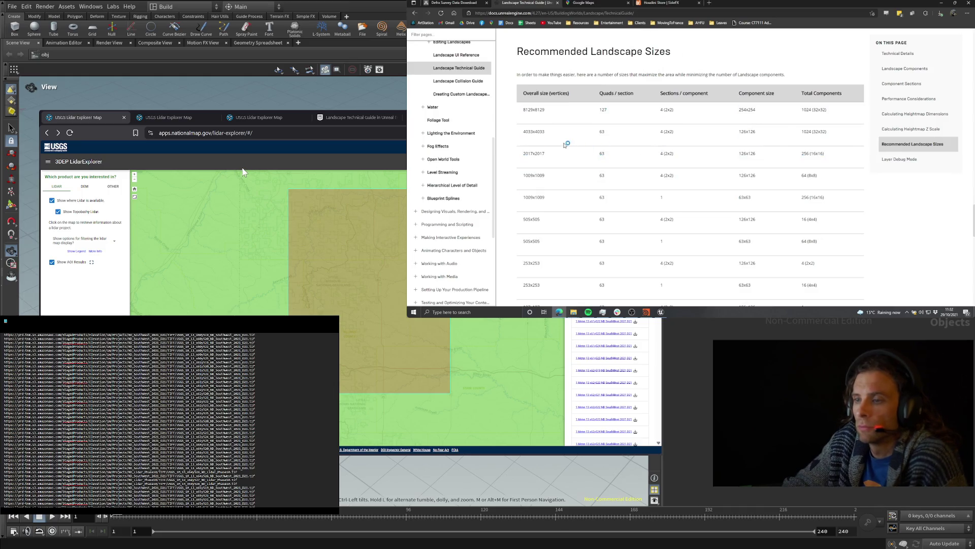
{"action": "scroll", "coordinate": [565, 144], "scroll_direction": "down", "scroll_amount": 1}
{"action": "scroll", "coordinate": [543, 111], "scroll_direction": "up", "scroll_amount": 1}
{"action": "mouse_move", "coordinate": [545, 154]}
{"action": "left_mouse_down"}
{"action": "mouse_move", "coordinate": [525, 154]}
{"action": "mouse_move", "coordinate": [531, 130]}
{"action": "mouse_move", "coordinate": [555, 135]}
{"action": "left_mouse_up"}
{"action": "left_click", "coordinate": [567, 163]}
{"action": "left_click", "coordinate": [540, 130]}
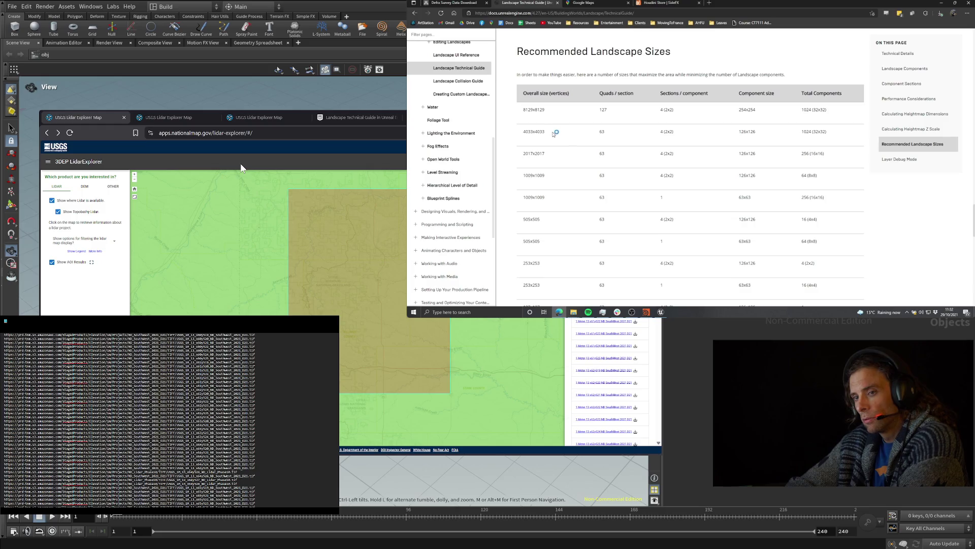
- Re-check the heightfield in Houdini, then mark the 8129x8129 size in the table
{"action": "key", "text": "alt+Tab"}
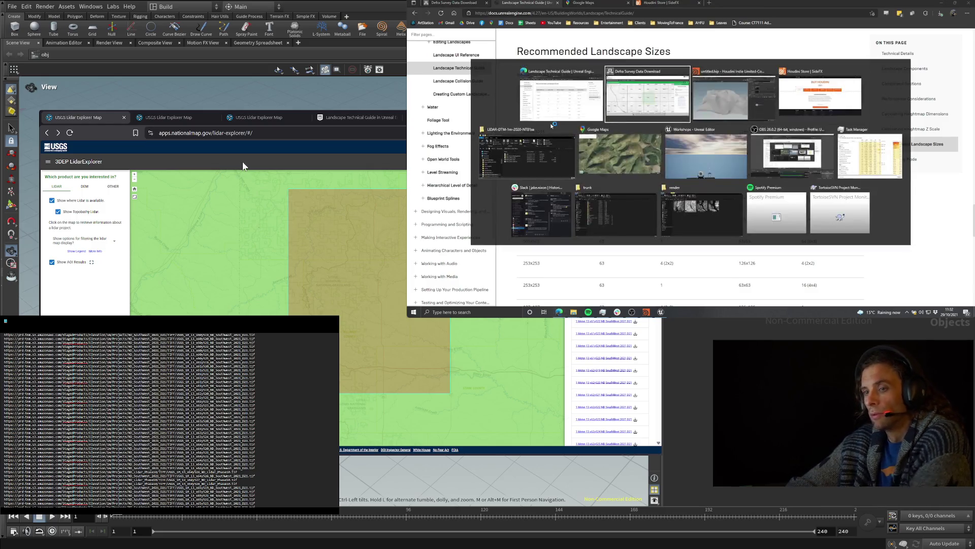
{"action": "mouse_move", "coordinate": [636, 147]}
{"action": "left_mouse_down"}
{"action": "mouse_move", "coordinate": [665, 215]}
{"action": "mouse_move", "coordinate": [576, 158]}
{"action": "mouse_move", "coordinate": [629, 183]}
{"action": "left_mouse_up"}
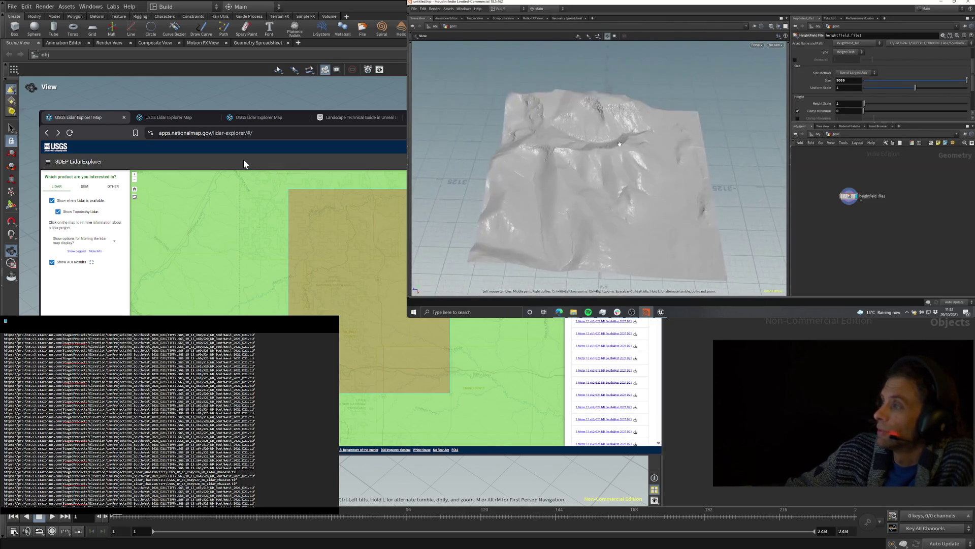
{"action": "key", "text": "alt+Tab"}
{"action": "left_click_drag", "start_coordinate": [558, 108], "coordinate": [522, 111]}
{"action": "left_click", "coordinate": [550, 111]}
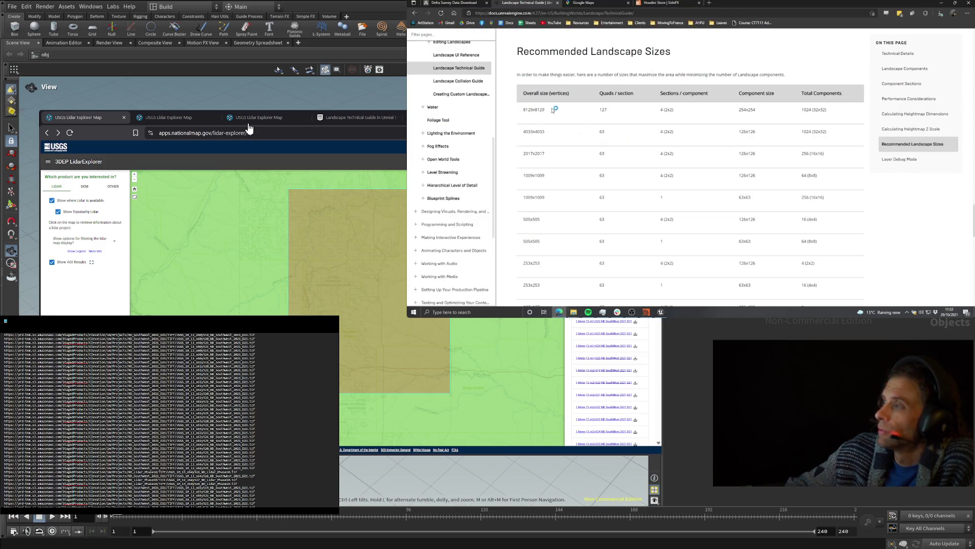
- Tilt the projected lidar terrain from heightfield_project1 to a steeper top-down view
{"action": "mouse_move", "coordinate": [436, 131]}
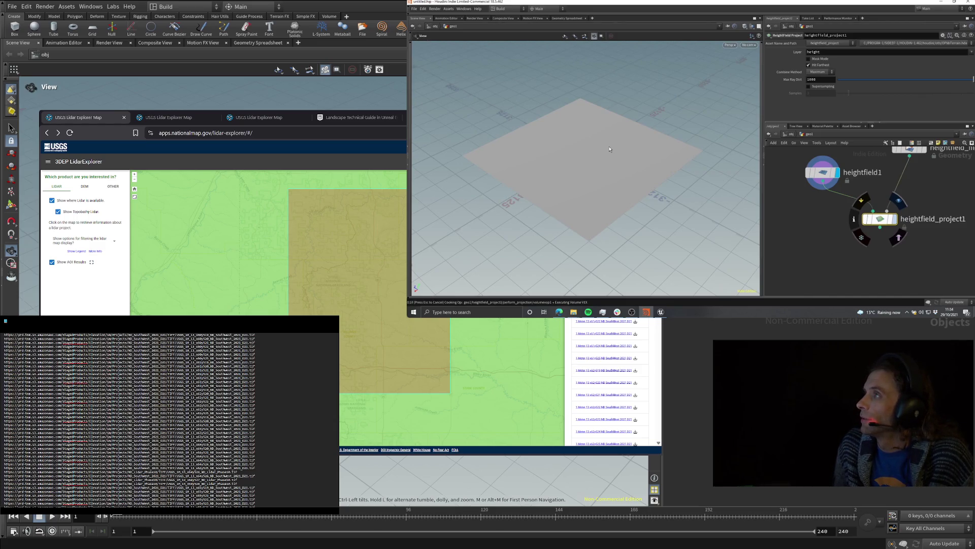
{"action": "mouse_move", "coordinate": [609, 146]}
{"action": "left_mouse_down"}
{"action": "mouse_move", "coordinate": [654, 111]}
{"action": "mouse_move", "coordinate": [640, 160]}
{"action": "mouse_move", "coordinate": [650, 140]}
{"action": "left_mouse_up"}
- Inspect heightfield_project1's node information and orbit out to a wider view of the mountain
{"action": "scroll", "coordinate": [654, 111], "scroll_direction": "up", "scroll_amount": 3}
{"action": "scroll", "coordinate": [640, 160], "scroll_direction": "up", "scroll_amount": 3}
{"action": "scroll", "coordinate": [640, 160], "scroll_direction": "down", "scroll_amount": 3}
{"action": "left_click", "coordinate": [855, 220]}
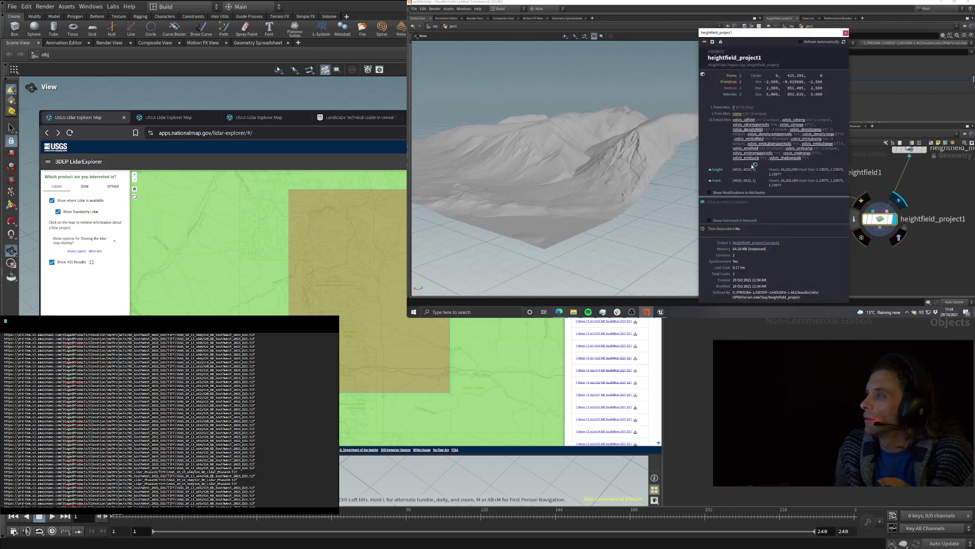
{"action": "scroll", "coordinate": [704, 140], "scroll_direction": "up", "scroll_amount": 5}
{"action": "left_click_drag", "start_coordinate": [704, 140], "coordinate": [660, 155]}
{"action": "scroll", "coordinate": [894, 177], "scroll_direction": "up", "scroll_amount": 2}
- Compare heightfield_file1's terrain with heightfield_project1's result, ending on the projected heightfield
{"action": "left_click", "coordinate": [904, 175]}
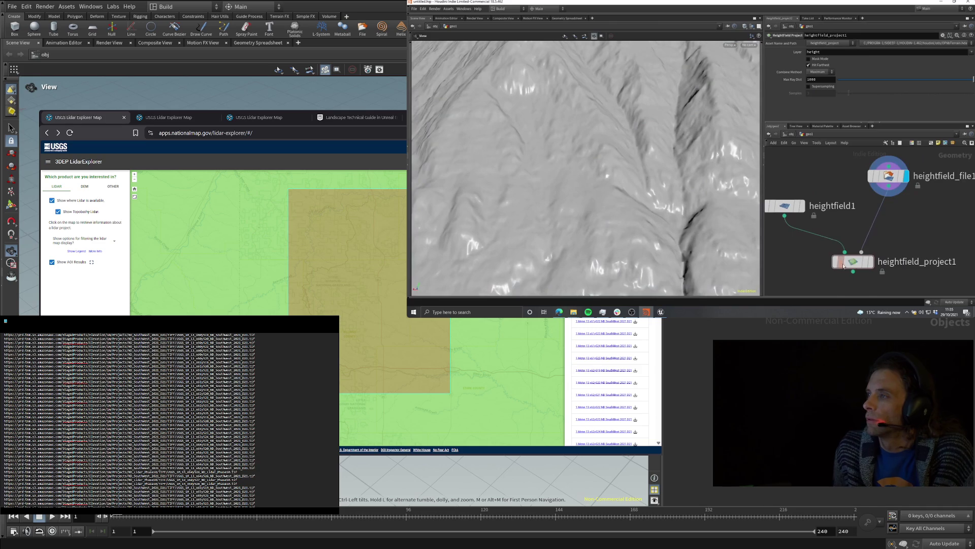
{"action": "left_click", "coordinate": [870, 261]}
{"action": "middle_click_drag", "start_coordinate": [833, 152], "coordinate": [824, 172]}
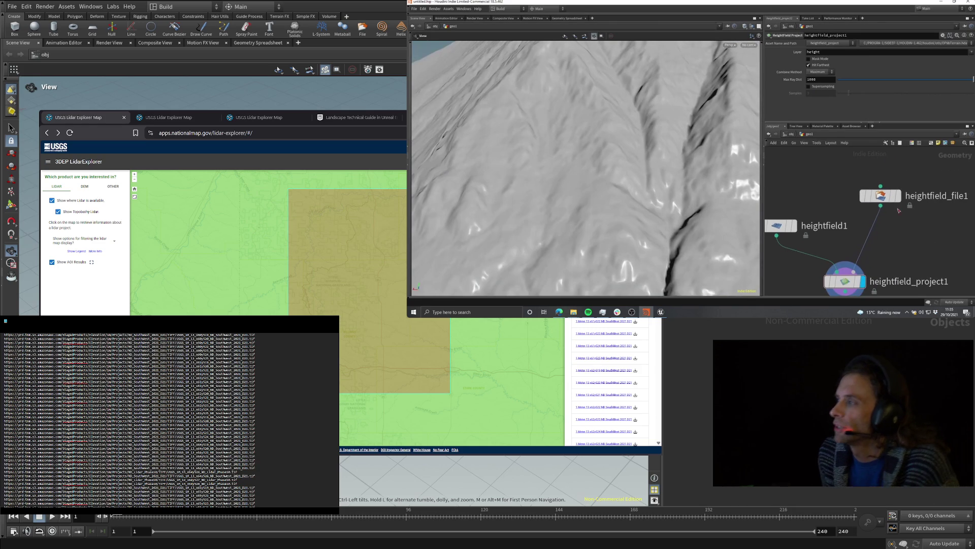
{"action": "left_click", "coordinate": [898, 195]}
{"action": "mouse_move", "coordinate": [635, 179]}
{"action": "left_mouse_down"}
{"action": "mouse_move", "coordinate": [652, 175]}
{"action": "mouse_move", "coordinate": [632, 144]}
{"action": "mouse_move", "coordinate": [590, 161]}
{"action": "mouse_move", "coordinate": [637, 133]}
{"action": "mouse_move", "coordinate": [650, 153]}
{"action": "mouse_move", "coordinate": [632, 173]}
{"action": "mouse_move", "coordinate": [645, 203]}
{"action": "mouse_move", "coordinate": [662, 204]}
{"action": "left_mouse_up"}
{"action": "left_click", "coordinate": [869, 264]}
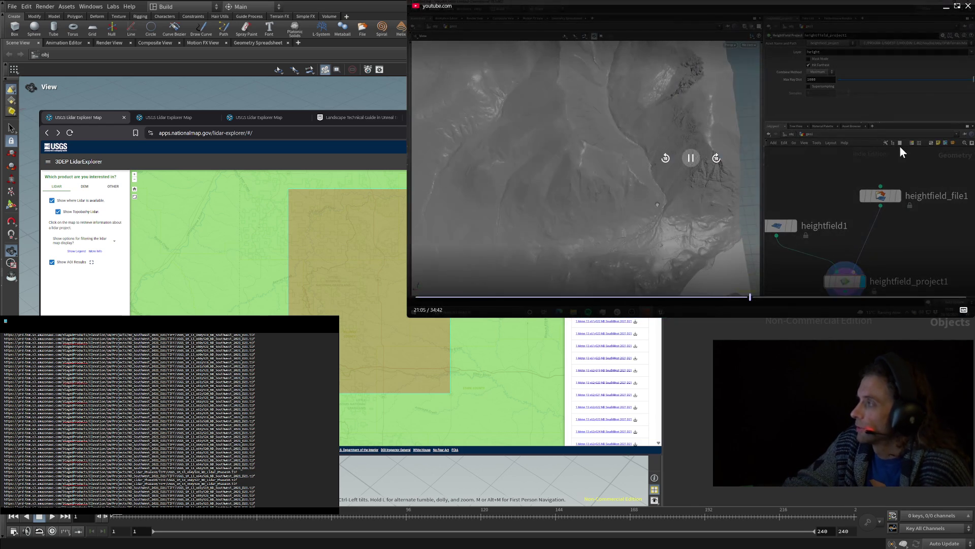
- Skip the tutorial video forward in 10-second jumps, then seek ahead to about 23:26
{"action": "left_click", "coordinate": [721, 160]}
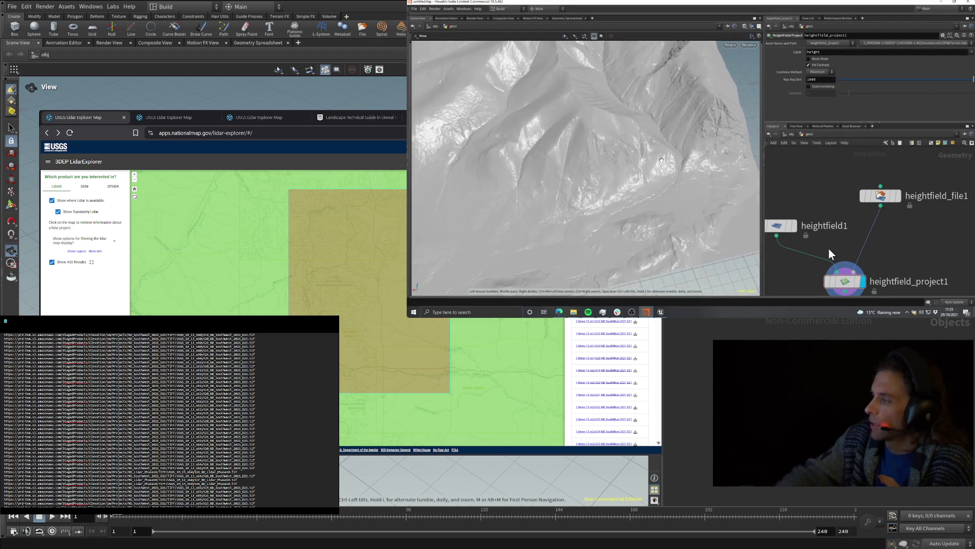
{"action": "mouse_move", "coordinate": [800, 218]}
{"action": "left_click", "coordinate": [715, 161]}
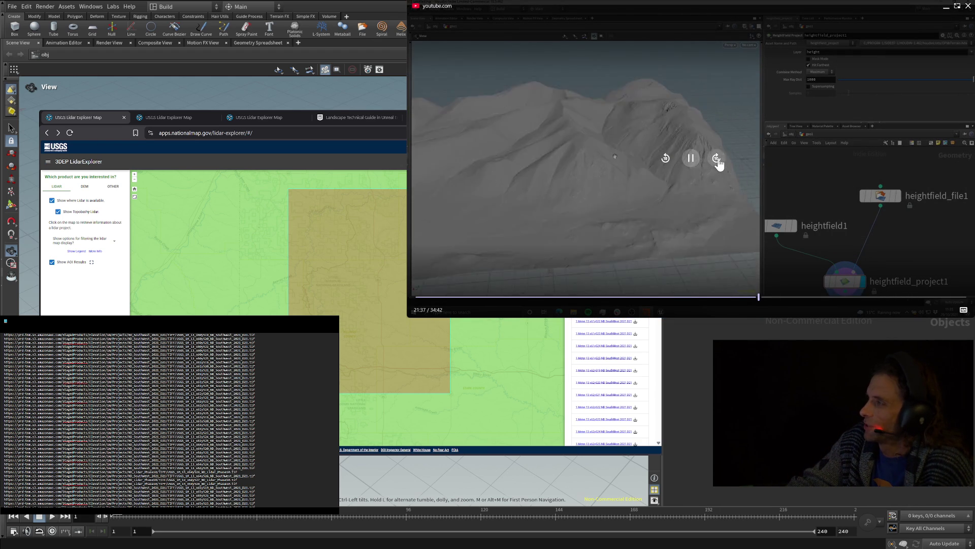
{"action": "left_click", "coordinate": [716, 160]}
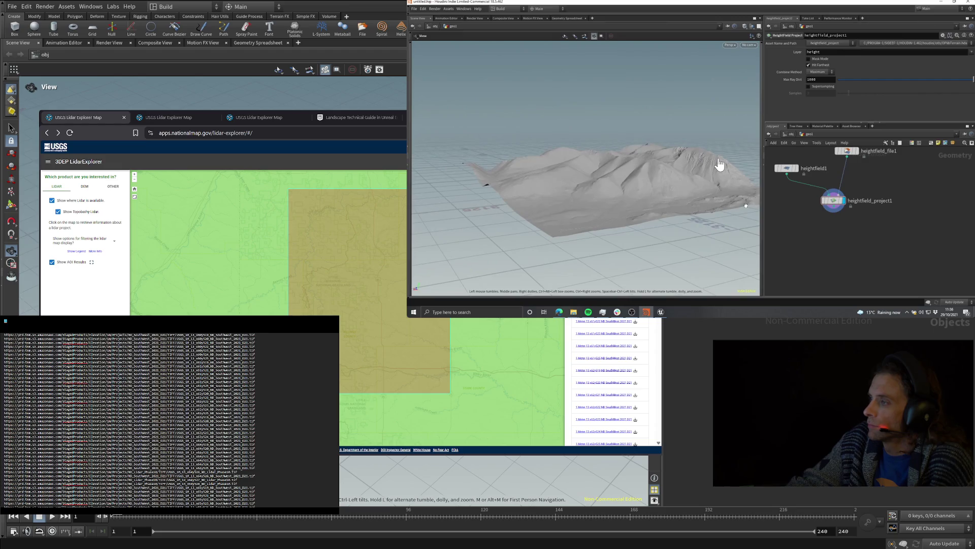
{"action": "mouse_move", "coordinate": [718, 161]}
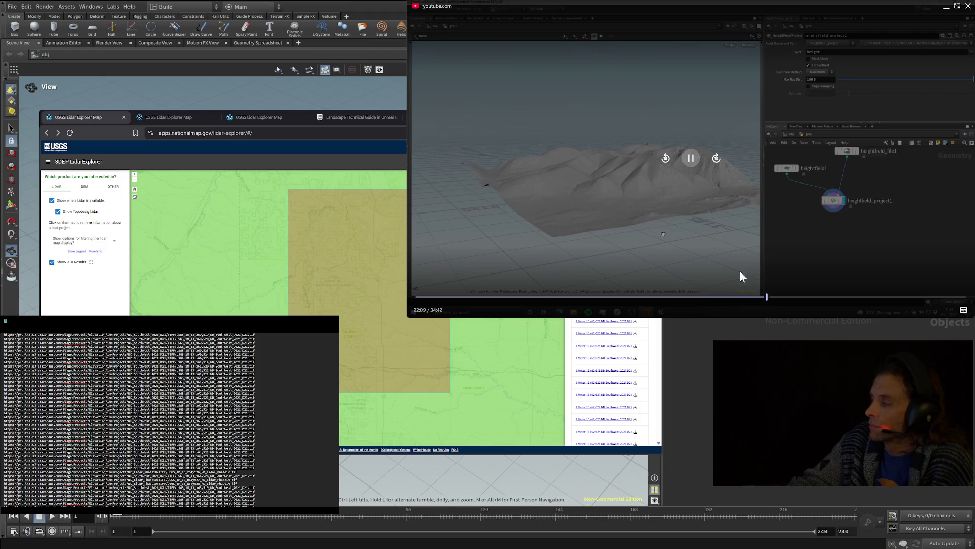
{"action": "left_click", "coordinate": [787, 299]}
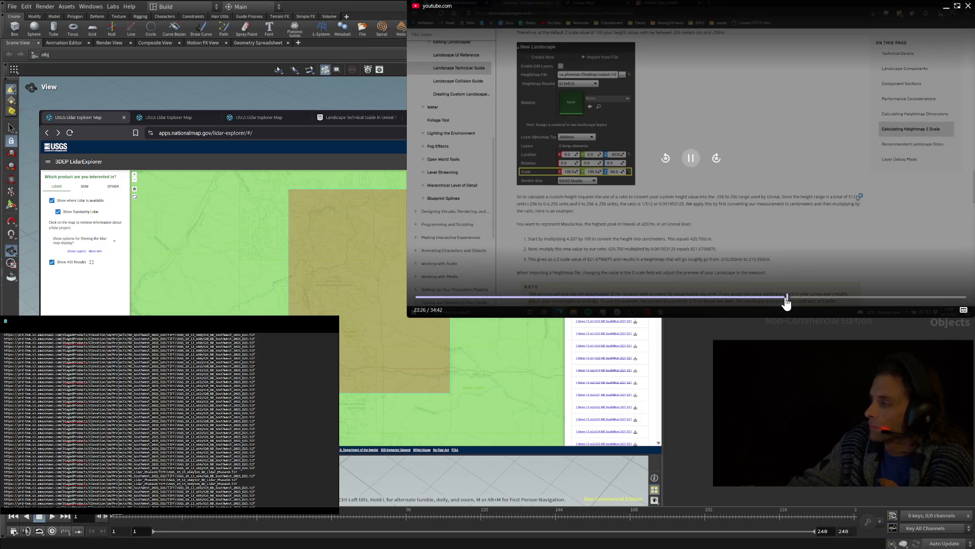
- Seek the tutorial video ahead to about 26:53, where heightfield_output1's Save As browser appears
{"action": "left_click", "coordinate": [794, 299]}
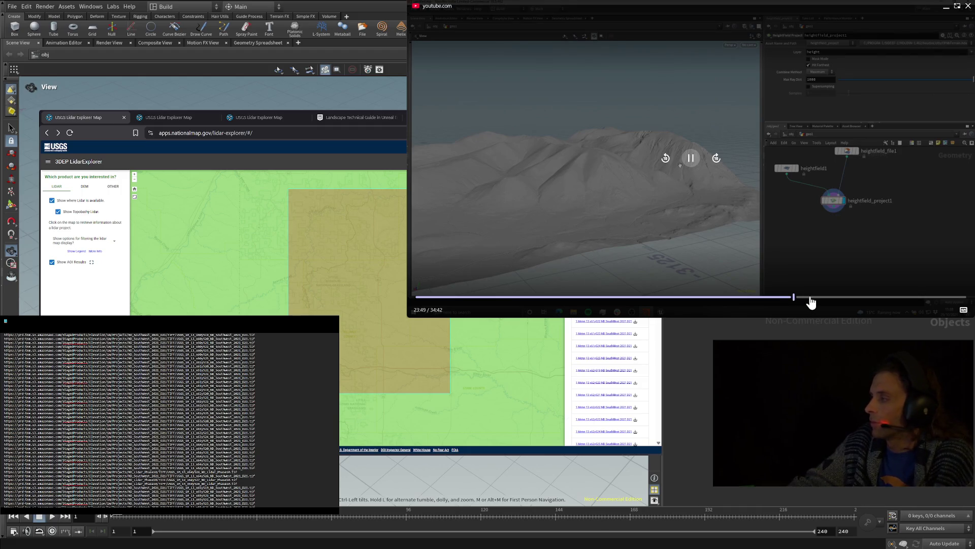
{"action": "left_click", "coordinate": [817, 299]}
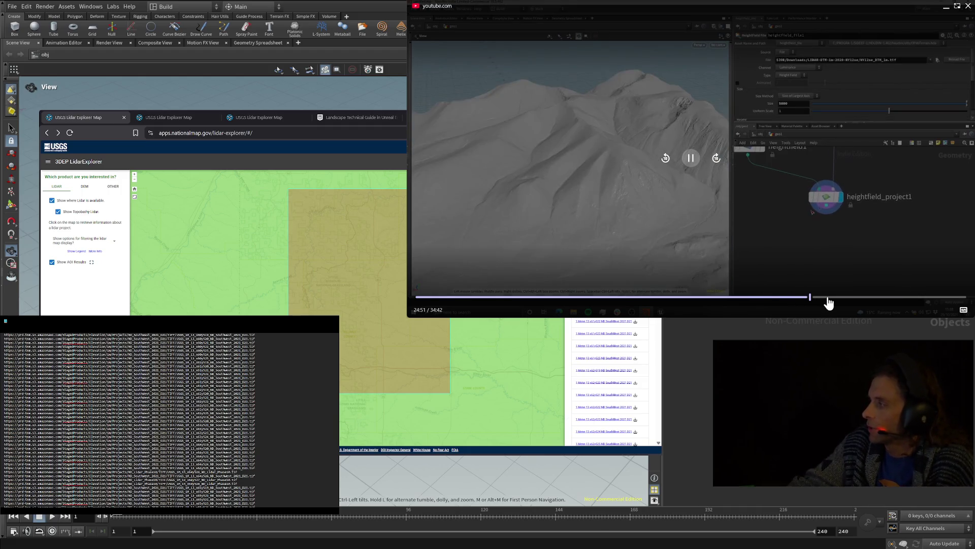
{"action": "left_click", "coordinate": [829, 299]}
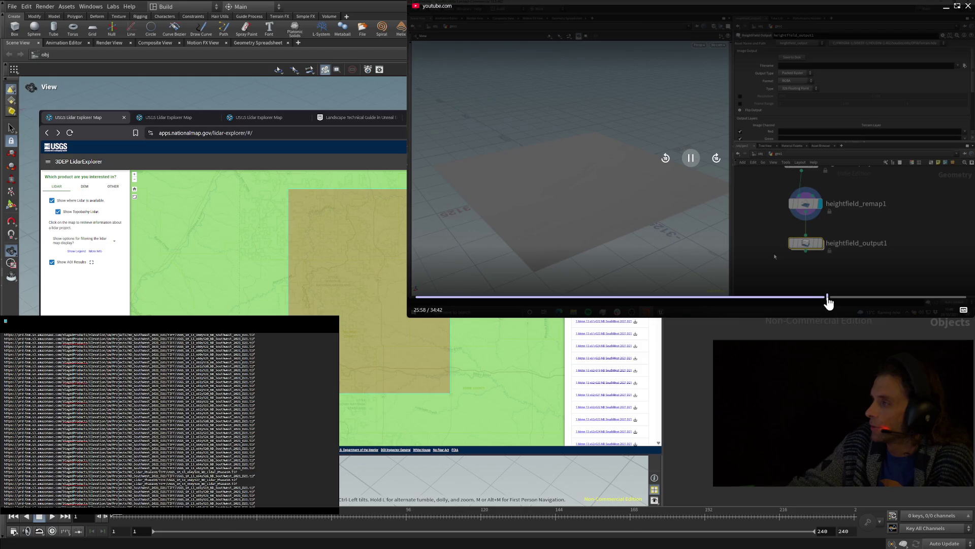
{"action": "left_click", "coordinate": [842, 299]}
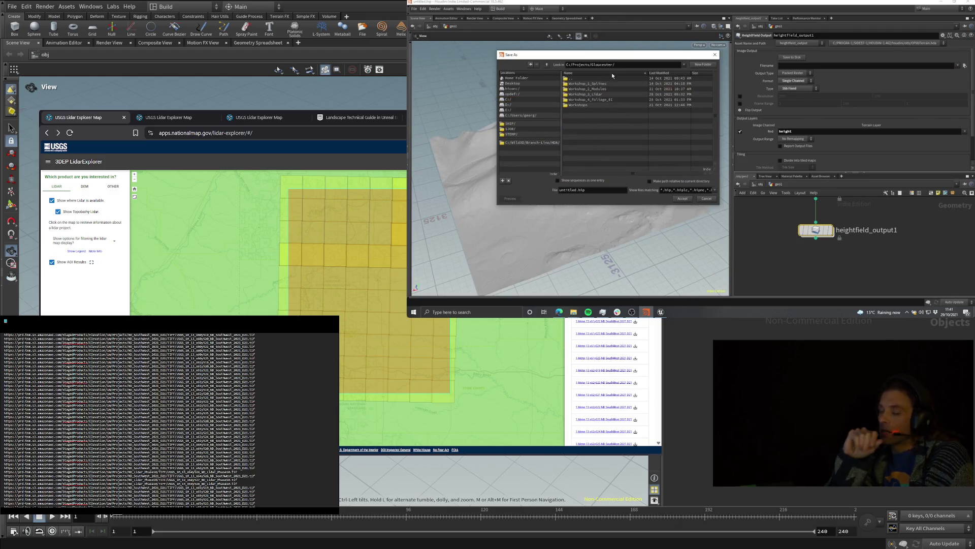
- Watch the tutorial up to 27:40, where a Create New Directory dialog appears
{"action": "mouse_move", "coordinate": [682, 175]}
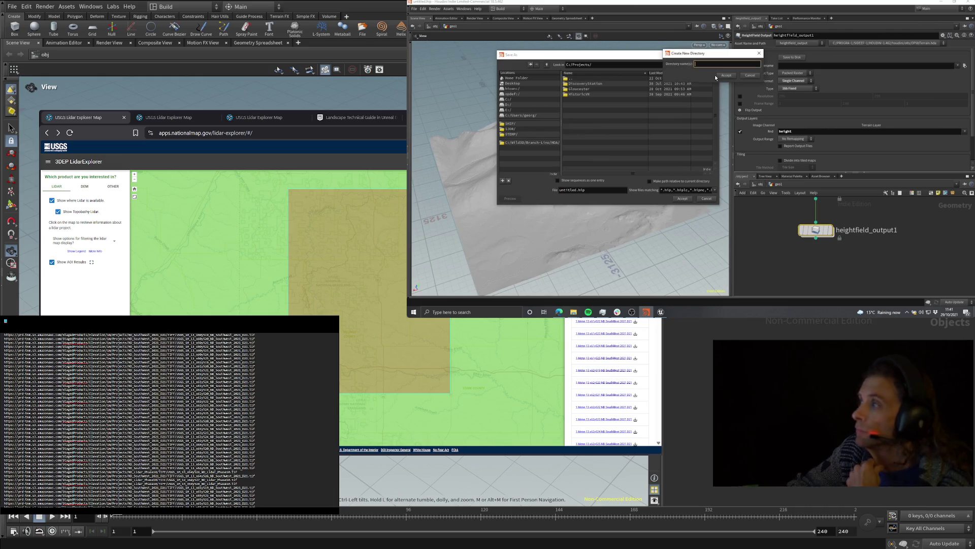
{"action": "mouse_move", "coordinate": [697, 62]}
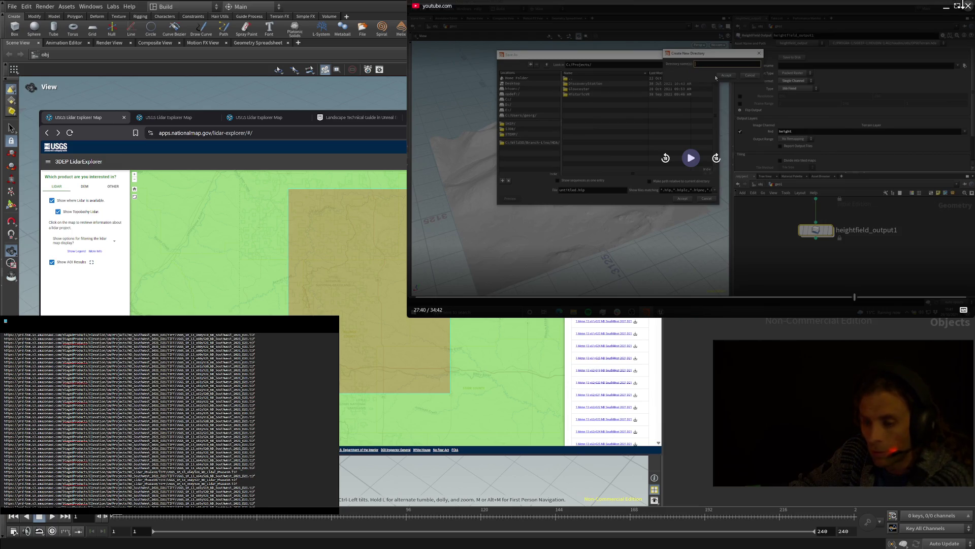
{"action": "key", "text": "ctrl+shift+Tab"}
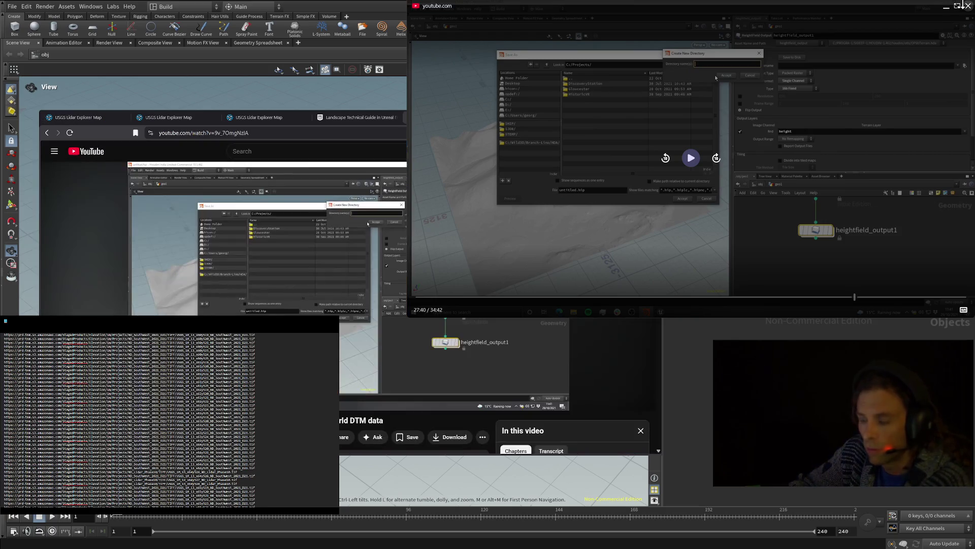
- Close the YouTube tutorial tab and its floating player, landing on the Medora Google Maps page
{"action": "scroll", "coordinate": [254, 244], "scroll_direction": "down", "scroll_amount": 2}
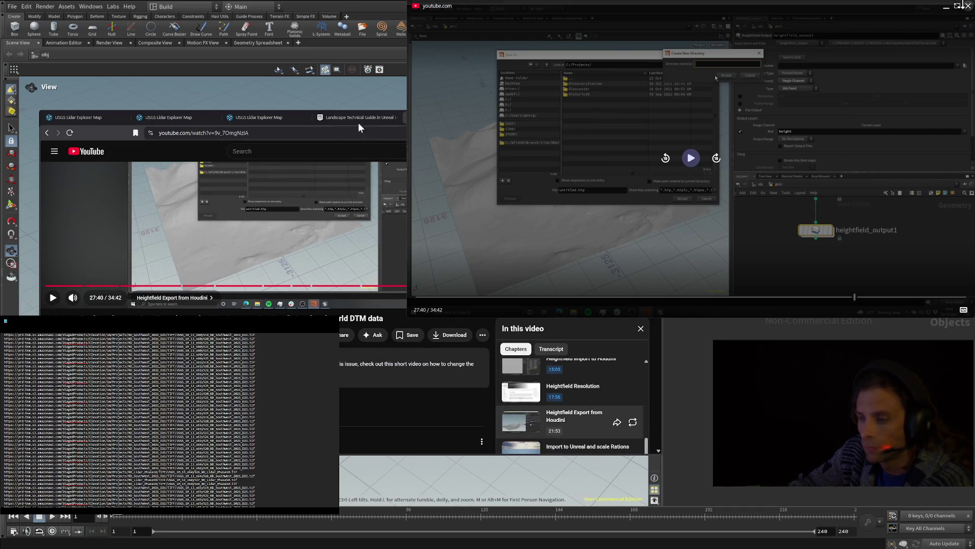
{"action": "left_click", "coordinate": [44, 133]}
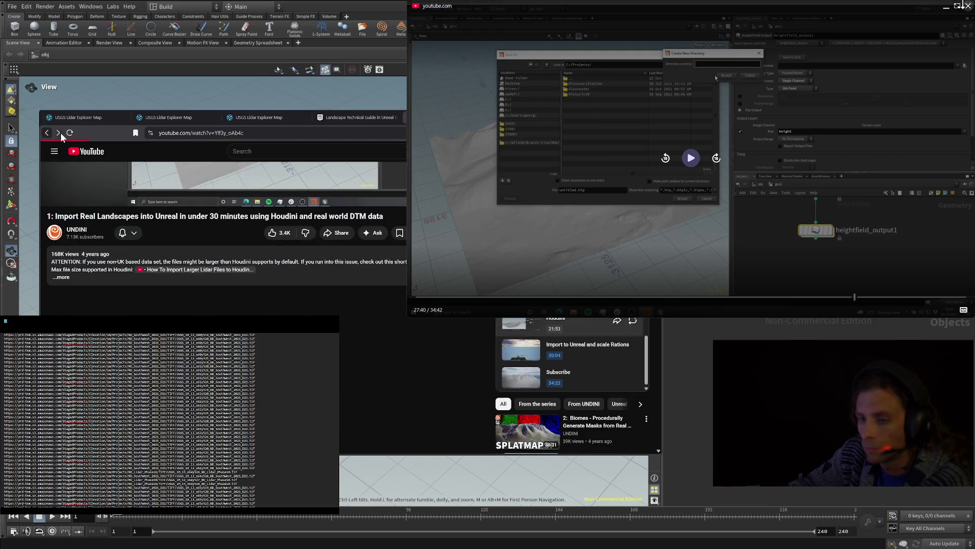
{"action": "left_click", "coordinate": [60, 132]}
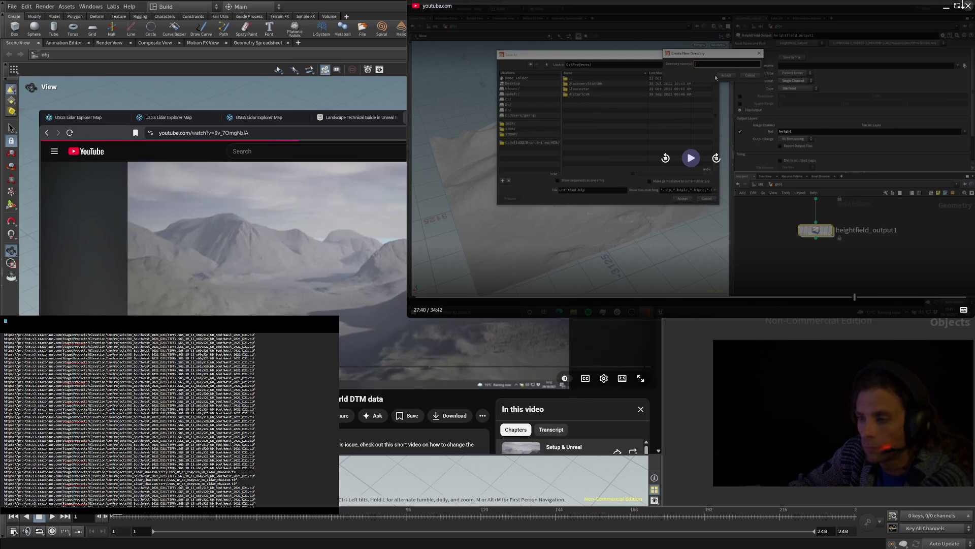
{"action": "key", "text": "ctrl+Tab"}
{"action": "key", "text": "ctrl+shift+Tab"}
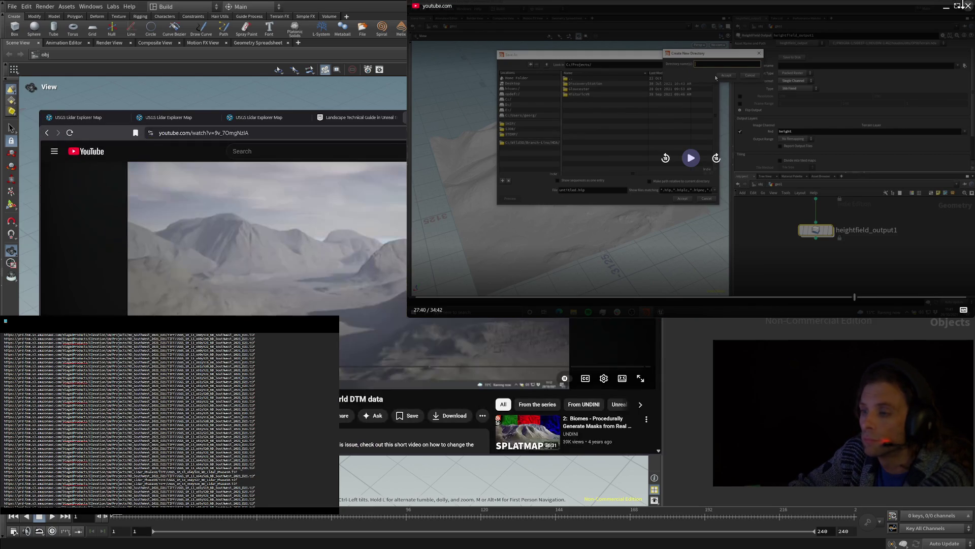
{"action": "left_click", "coordinate": [965, 5]}
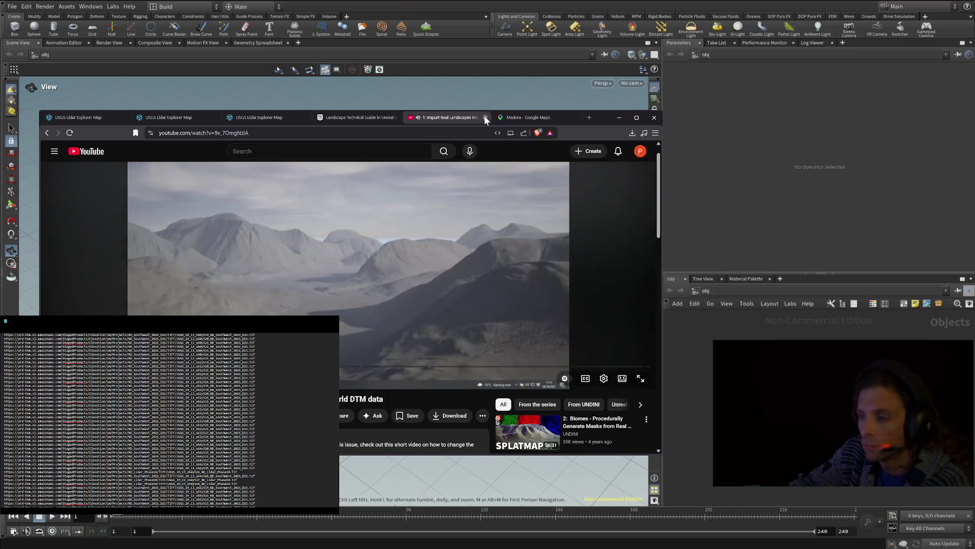
{"action": "key", "text": "ctrl+Tab"}
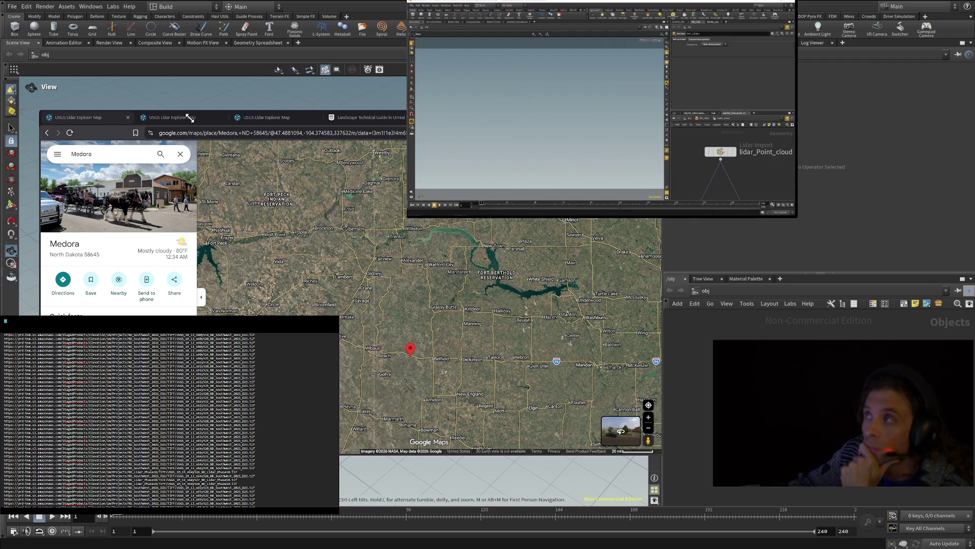
- Play and enlarge the Vimeo Houdini lidar video, and zoom the map out over western North Dakota
{"action": "left_click", "coordinate": [601, 108]}
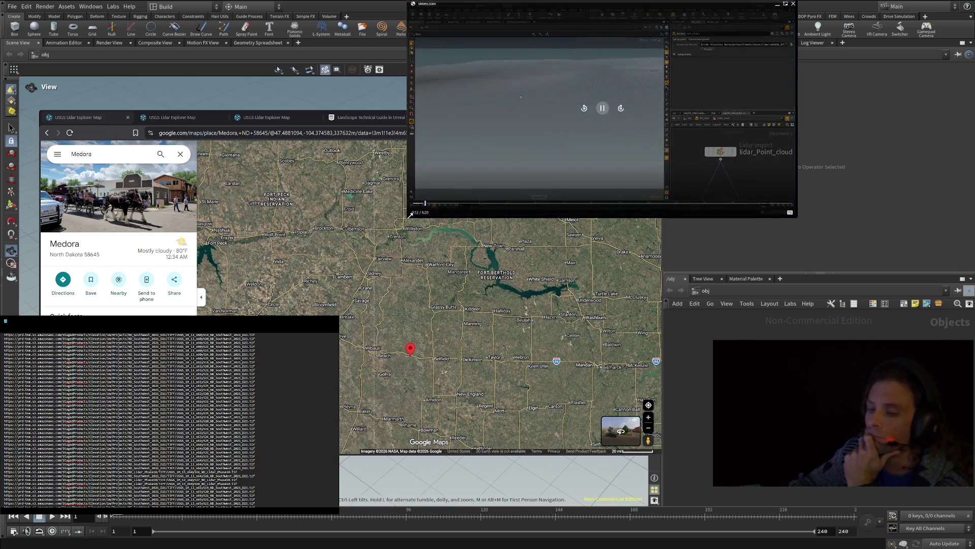
{"action": "left_click_drag", "start_coordinate": [408, 217], "coordinate": [410, 220]}
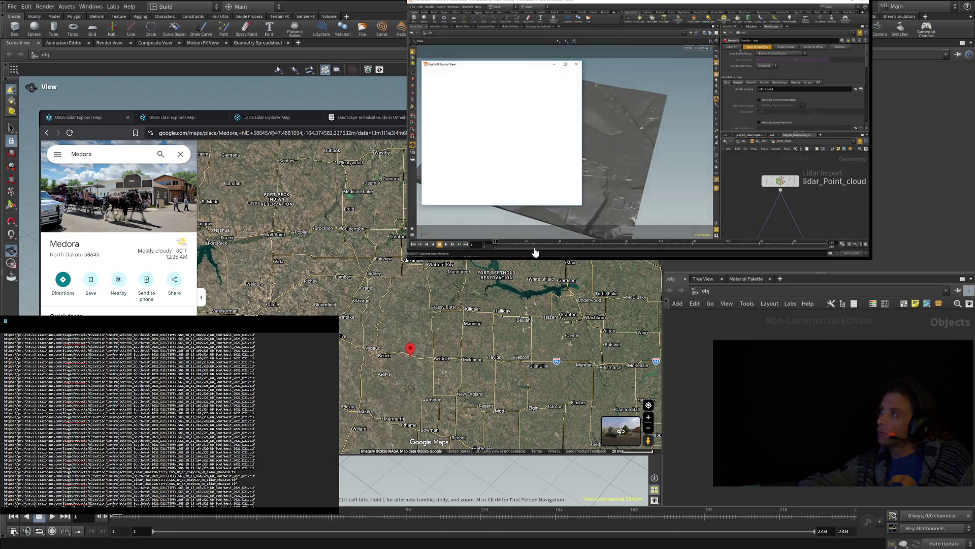
{"action": "scroll", "coordinate": [462, 395], "scroll_direction": "down", "scroll_amount": 2}
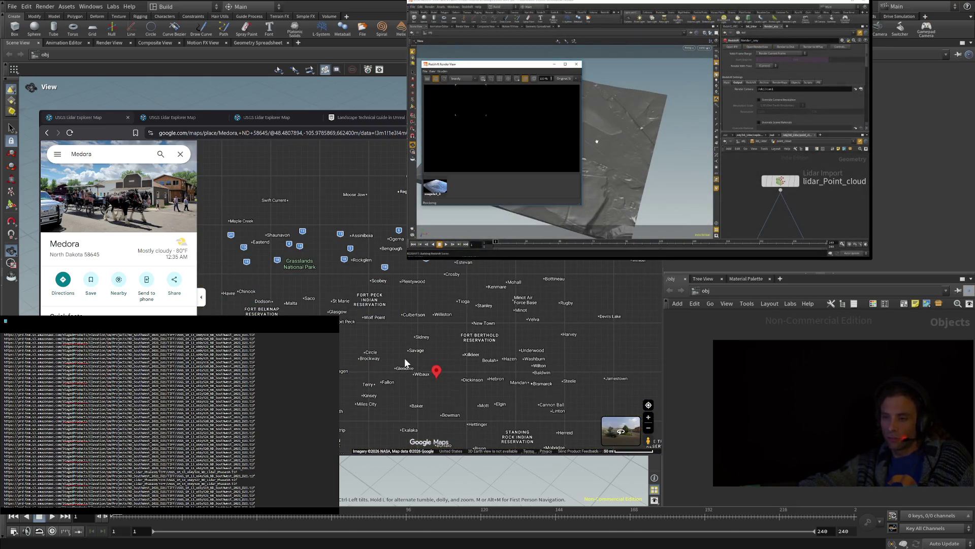